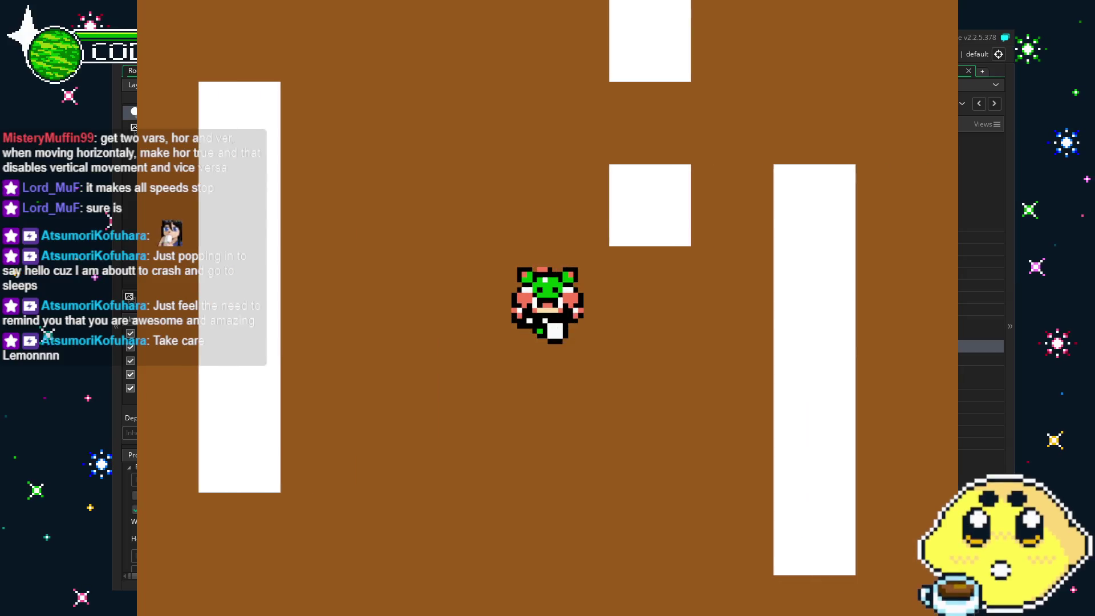
Walk the player around the walls with the arrow keys, including diagonal moves through the gaps
key("Left")
key("Left")
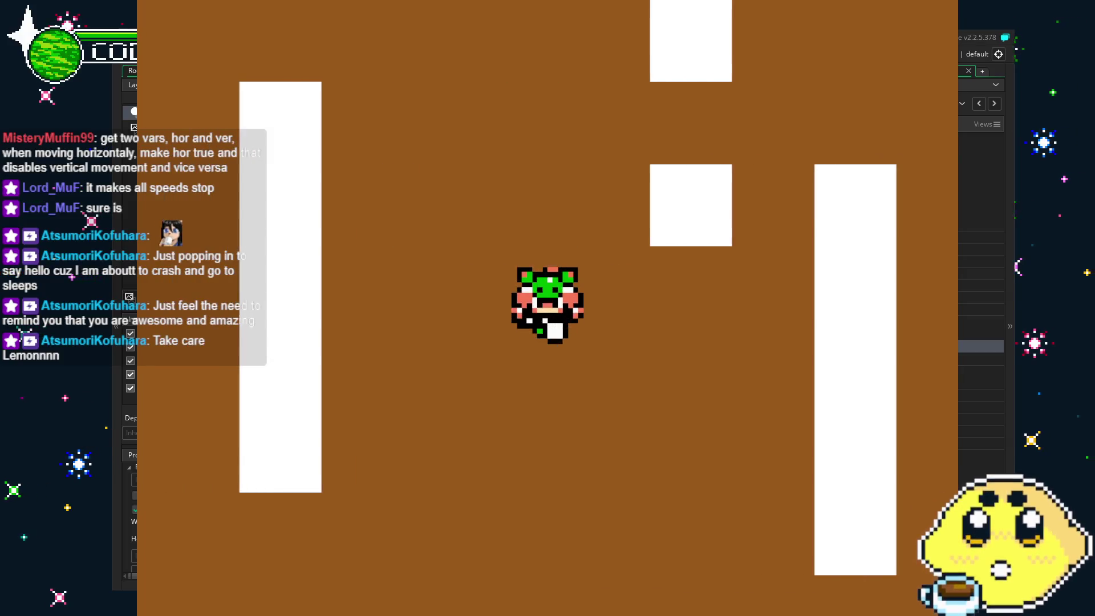
key("Right")
key("Left")
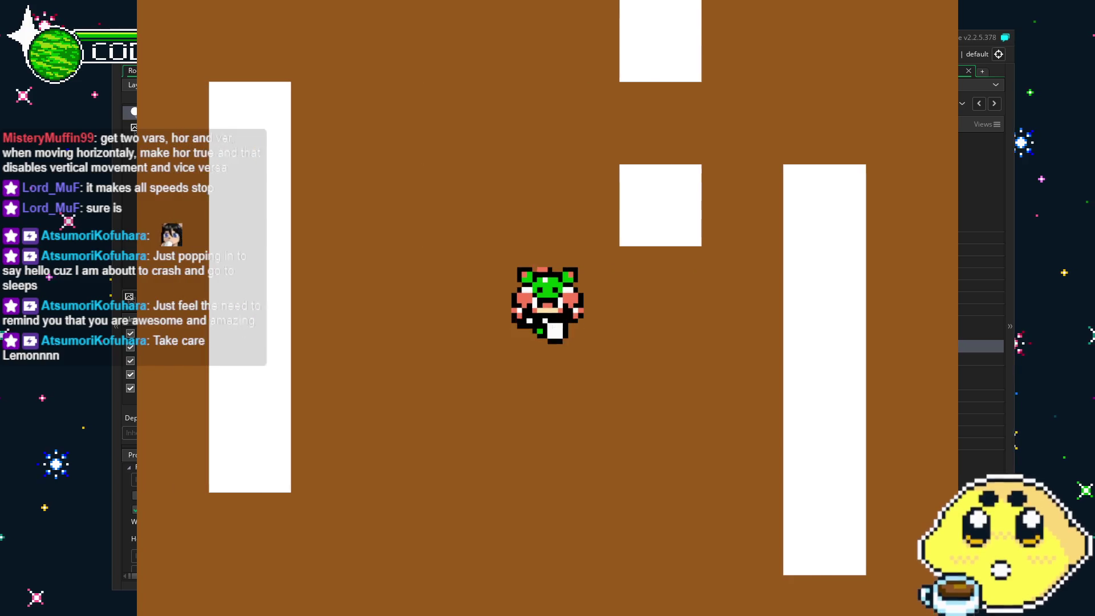
key("Up")
key("Down")
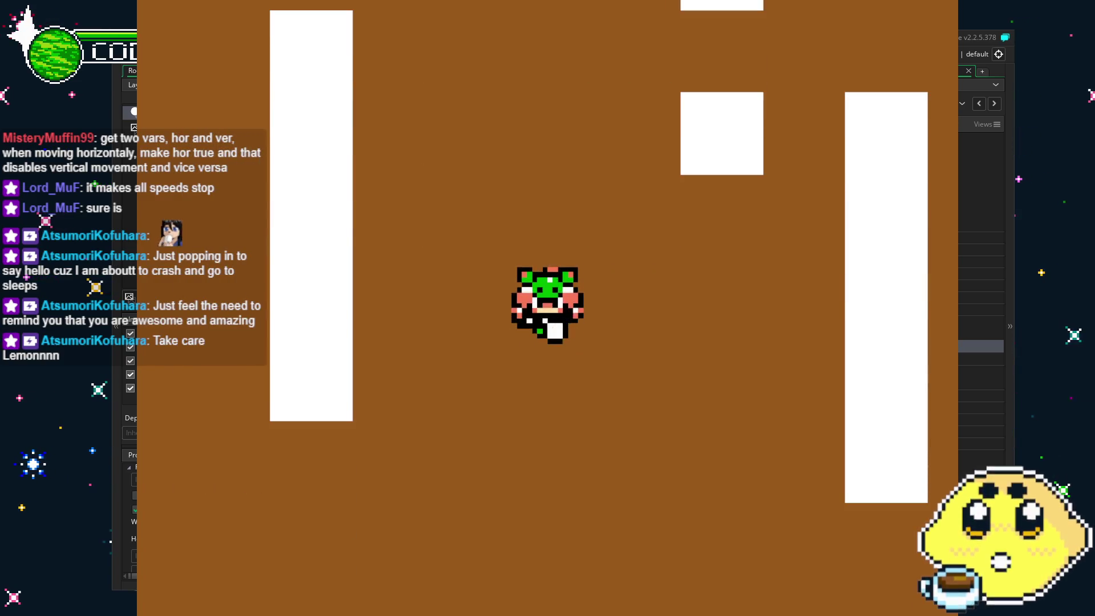
key("Up")
key("Down")
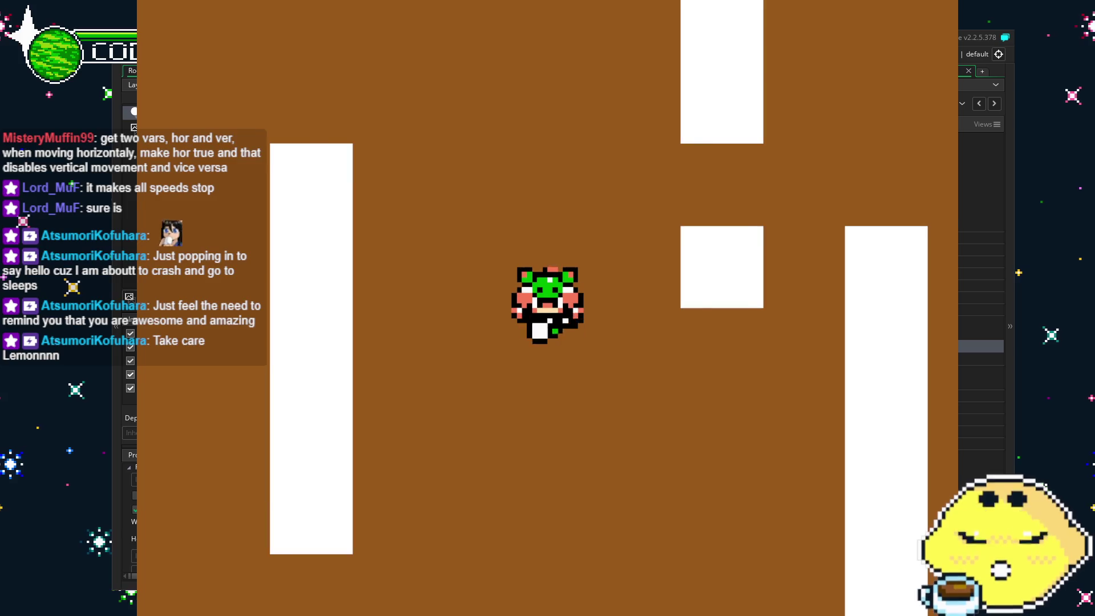
key("Left")
key("Right")
key("Left")
key("Down")
key("Right")
key("Up")
key("Left")
key("Left")
key("Down")
key("Right")
key("Down")
key("Left")
key("Up")
key("Right")
key("Up")
key("Right")
key("Down")
key("Left")
key("Down")
key("Left")
key("Up")
key("Right")
key("Down")
key("Left")
key("Down")
key("Right")
key("Right")
key("Up")
key("Left")
key("Up")
key("Down")
key("Right")
key("Left")
key("Left")
key("Up")
key("Right")
key("Up")
key("Right")
key("Down")
key("Left")
key("Down")
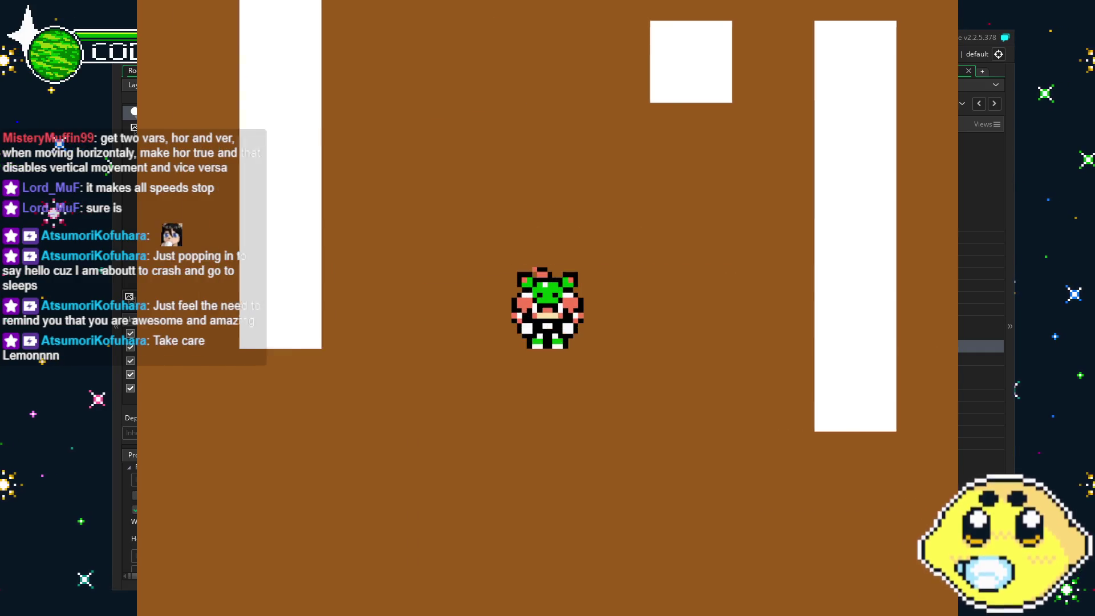
key("Up")
key("Right")
key("Left")
key("Left")
key("Up")
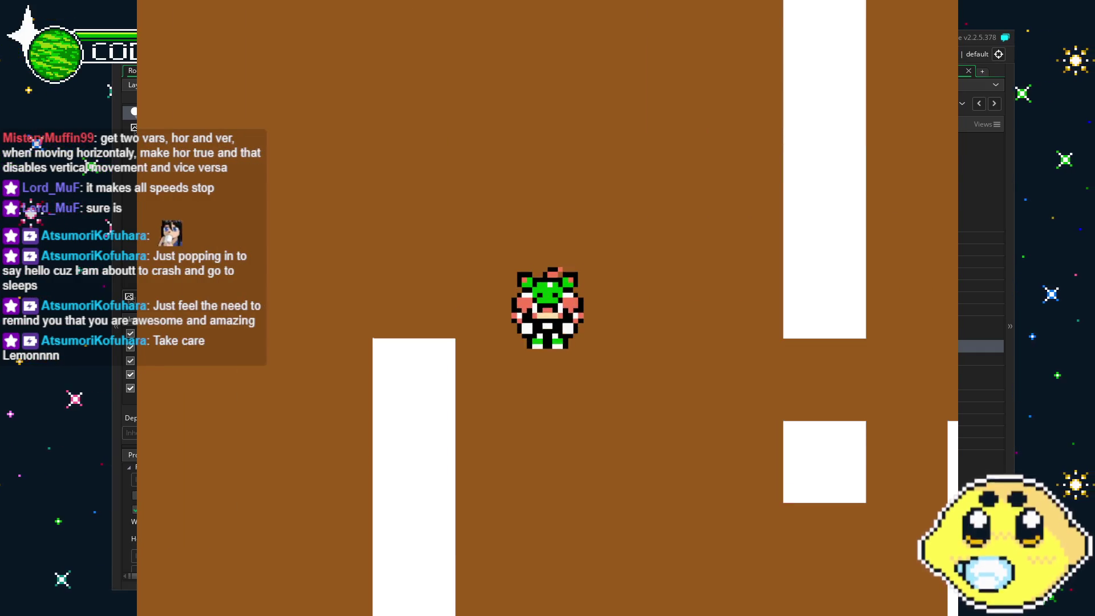
key("Right")
key("Down")
key("Left")
key("Left")
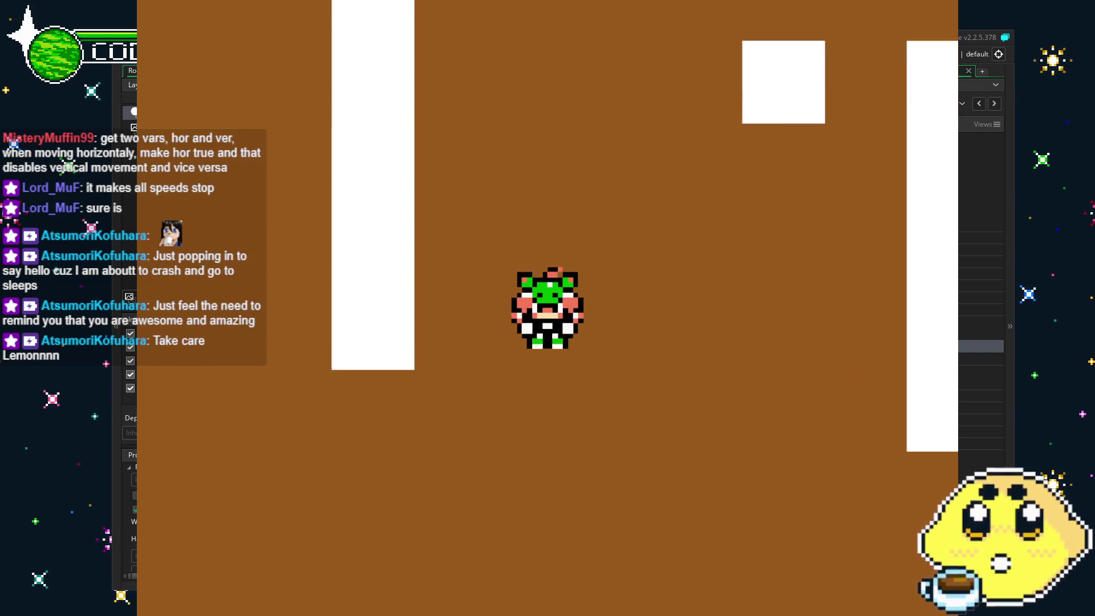
key("Up")
key("Right")
key("Down")
key("Left")
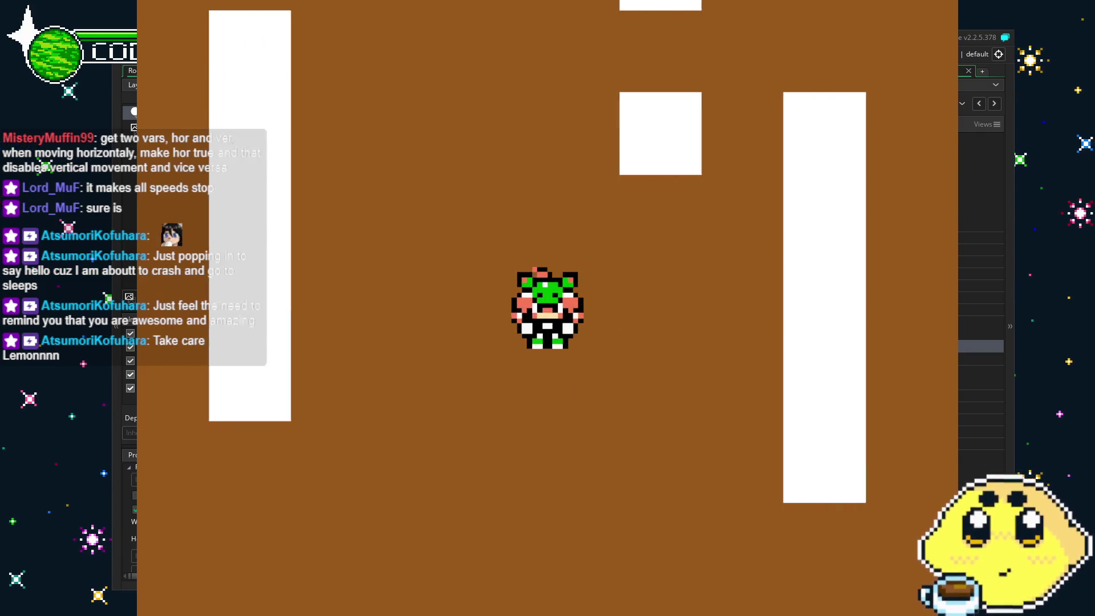
key("Right")
key("Up")
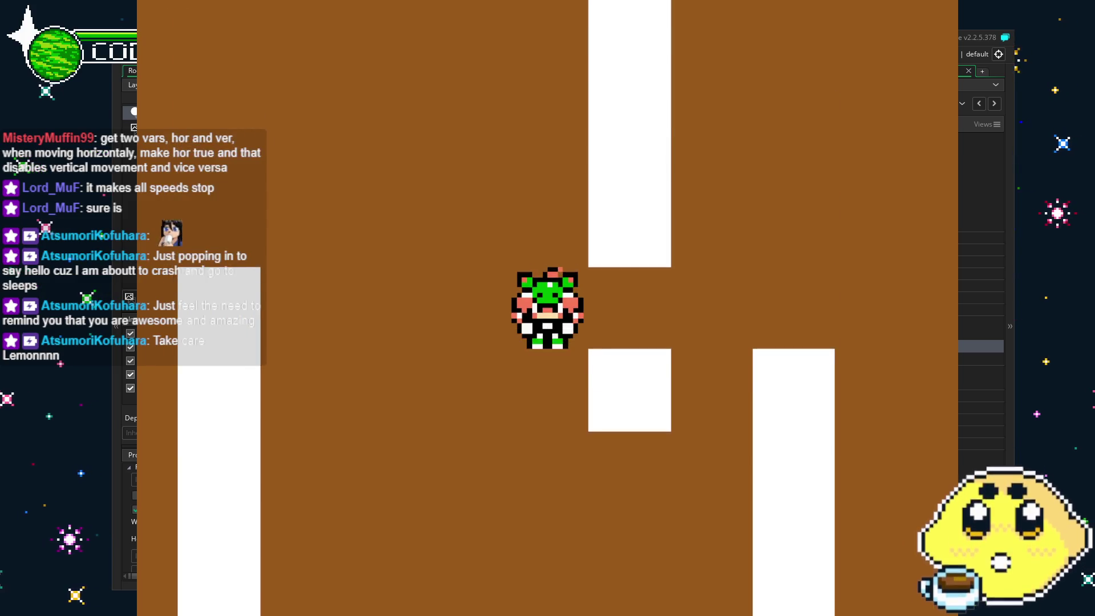
key("Down")
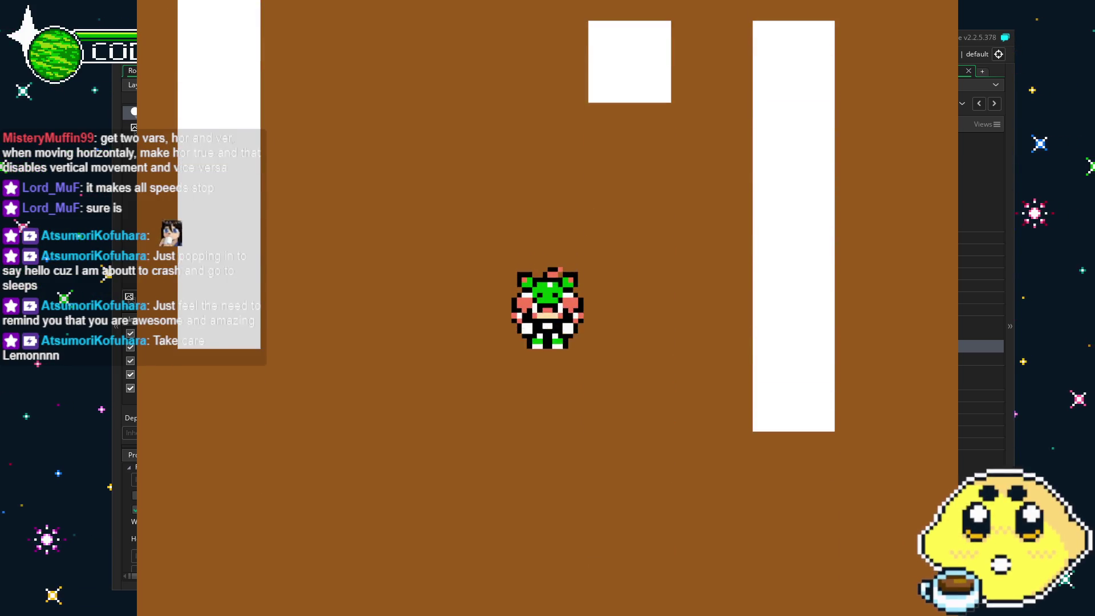
key("Up")
key("Down")
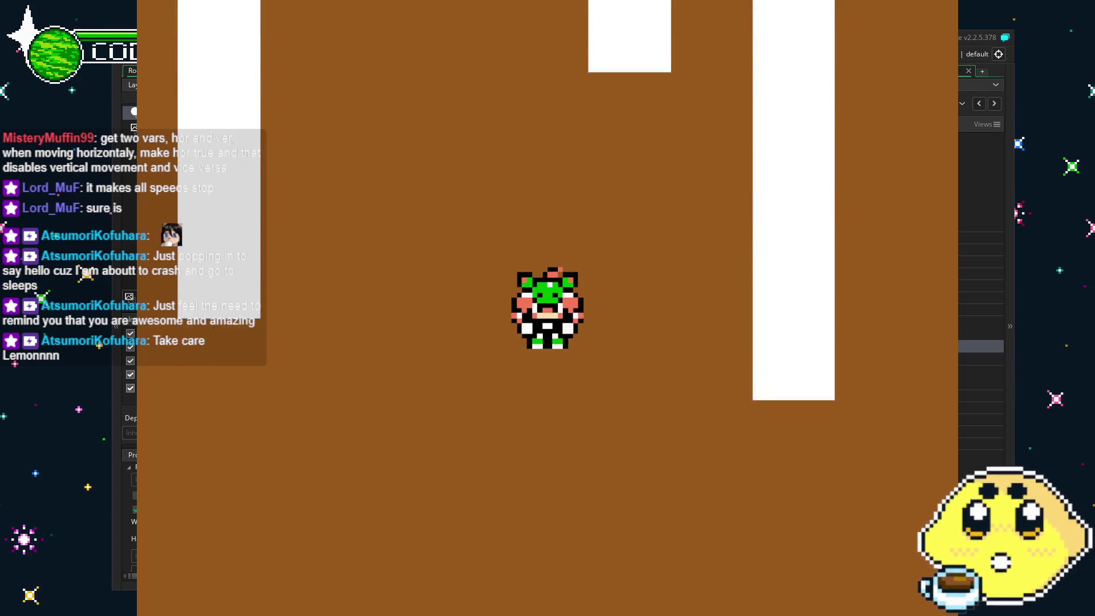
key("Up")
key("Left")
key("Left")
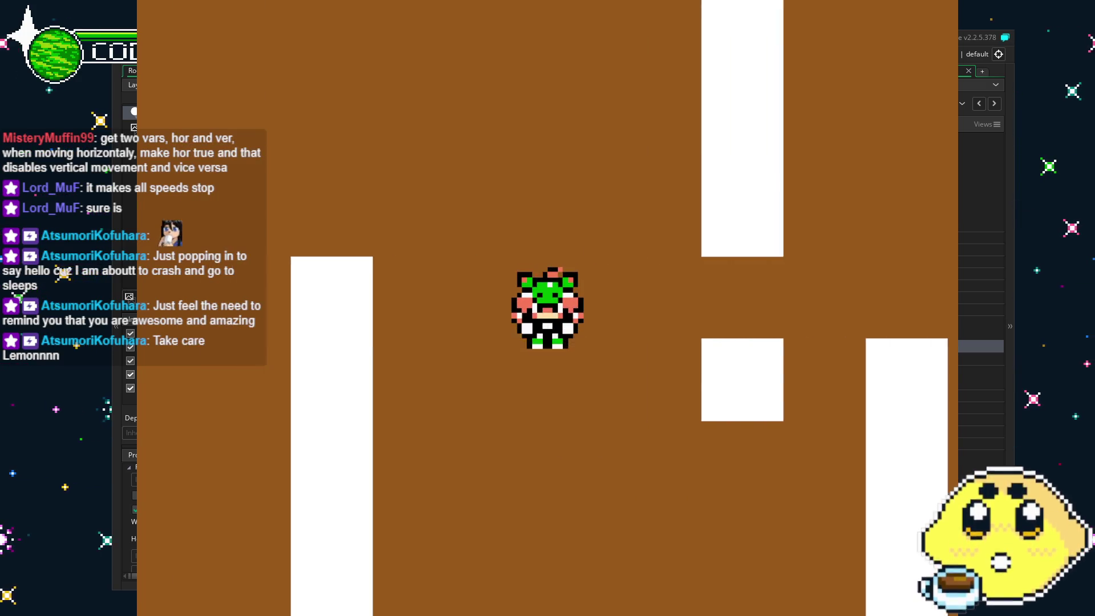
key("Right")
key("Left")
key("Right")
key("Left")
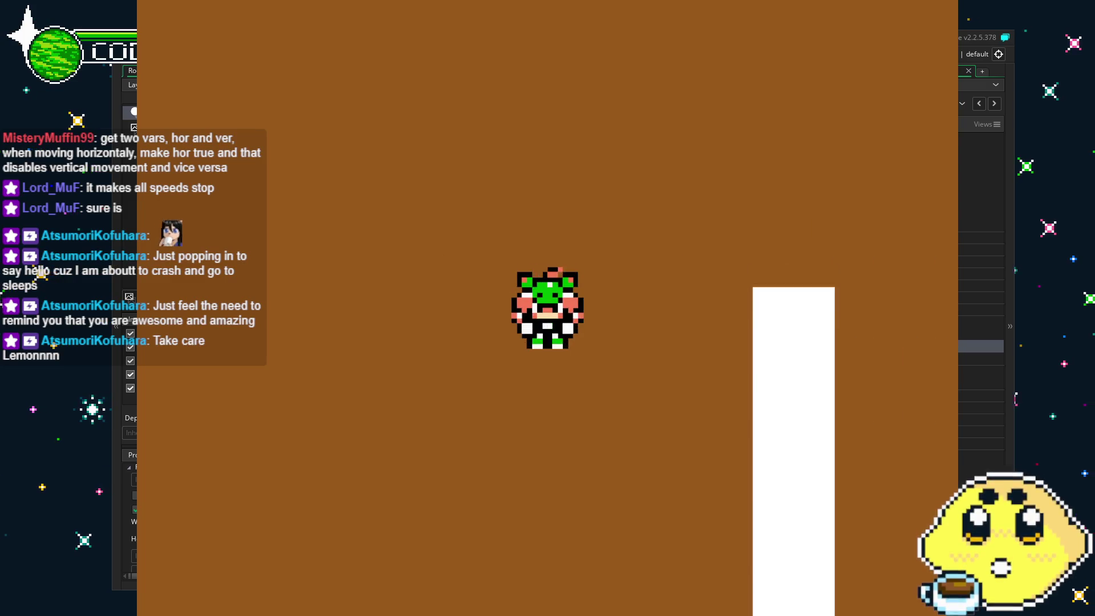
key("Up")
key("Right")
key("Down")
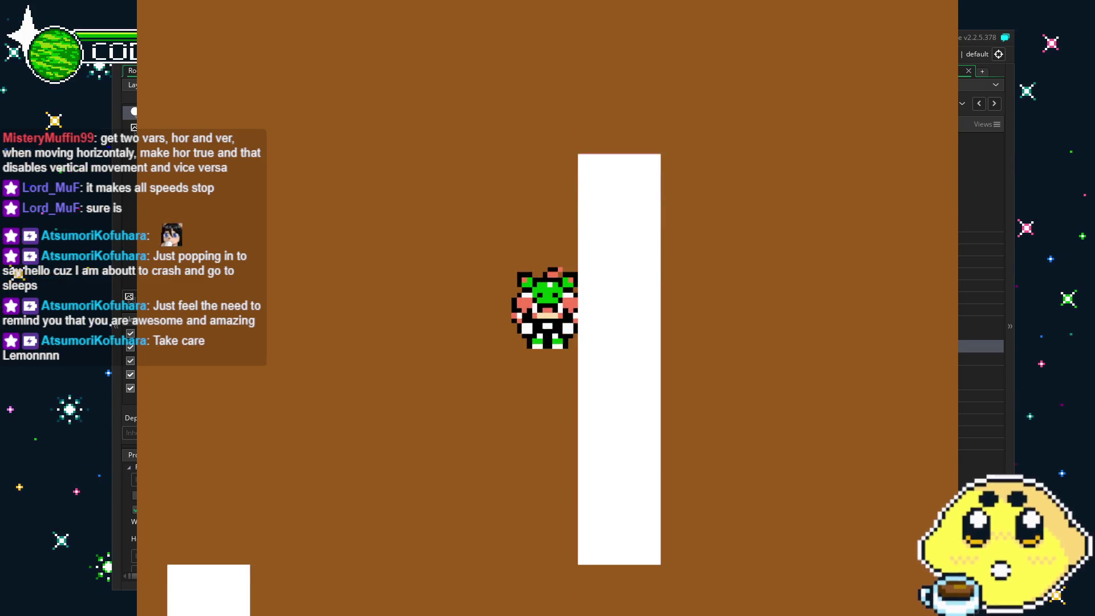
key("Left")
key("Up")
key("Right")
key("Down")
key("Left")
key("Up")
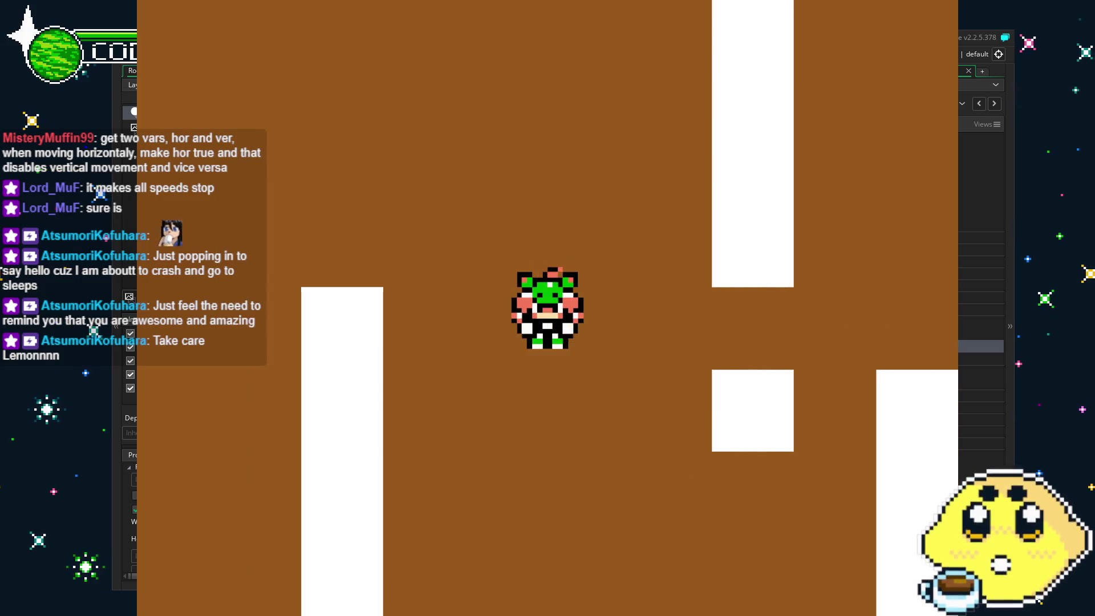
key("Right")
key("Down")
key("Left")
key("Up")
key("Right")
key("Down")
key("Left")
key("Up")
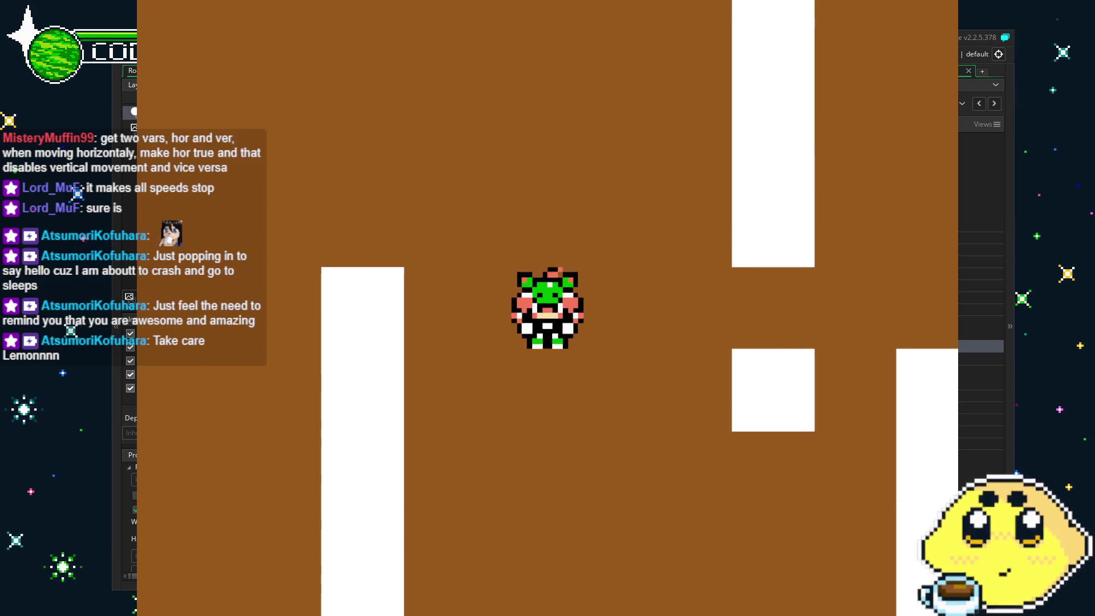
key("Right")
key("Down")
key("Left")
key("Up")
Make a few final left, right, up and down moves, then close the running game
key("Left")
key("Right")
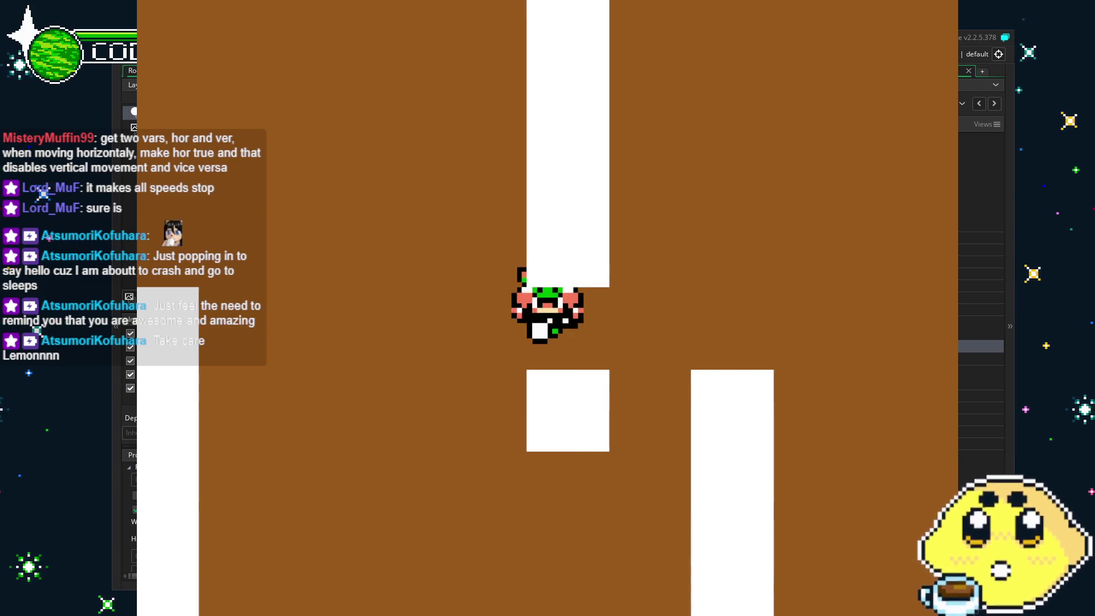
key("Left")
key("Up")
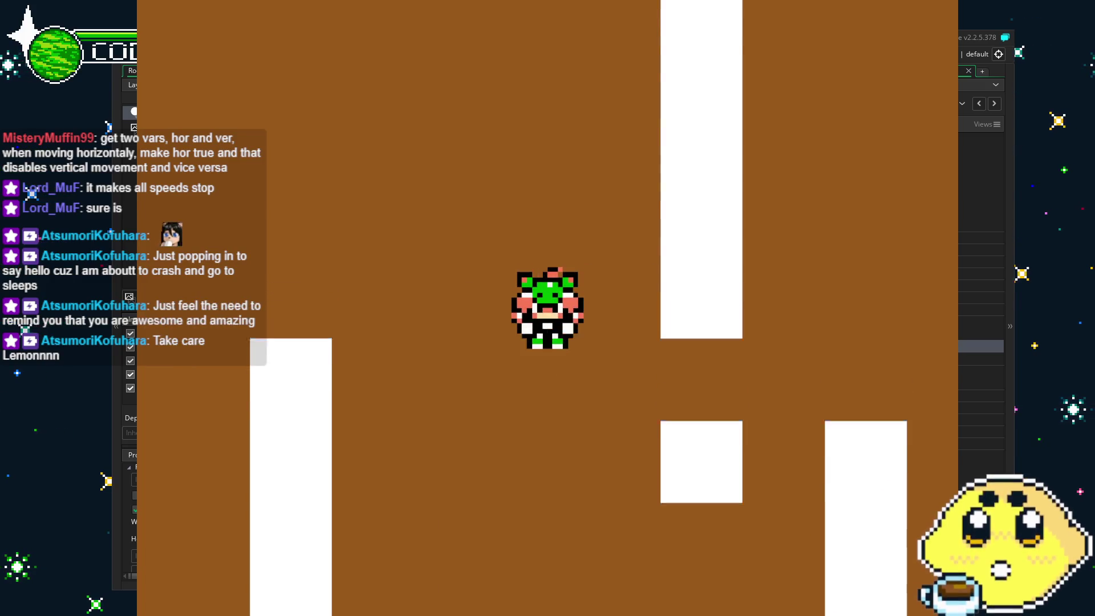
key("Down")
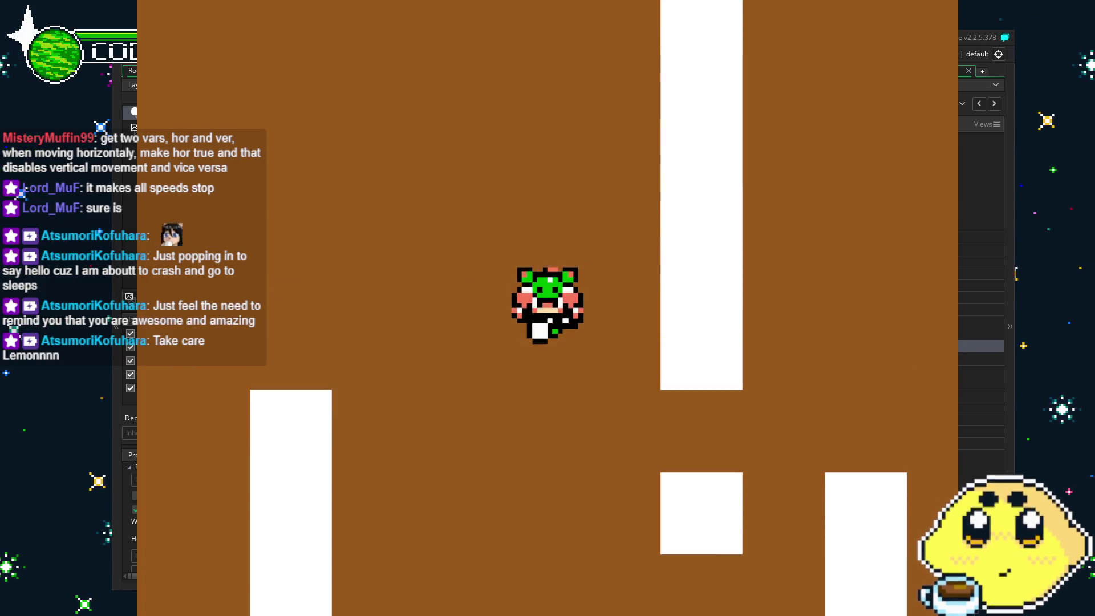
key("Down")
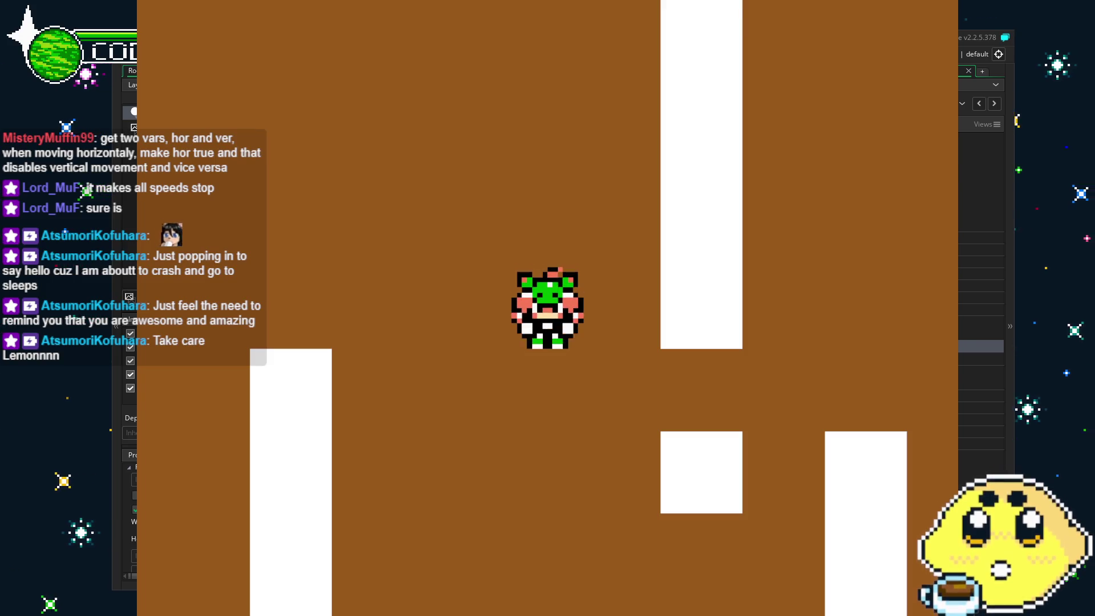
key("Escape")
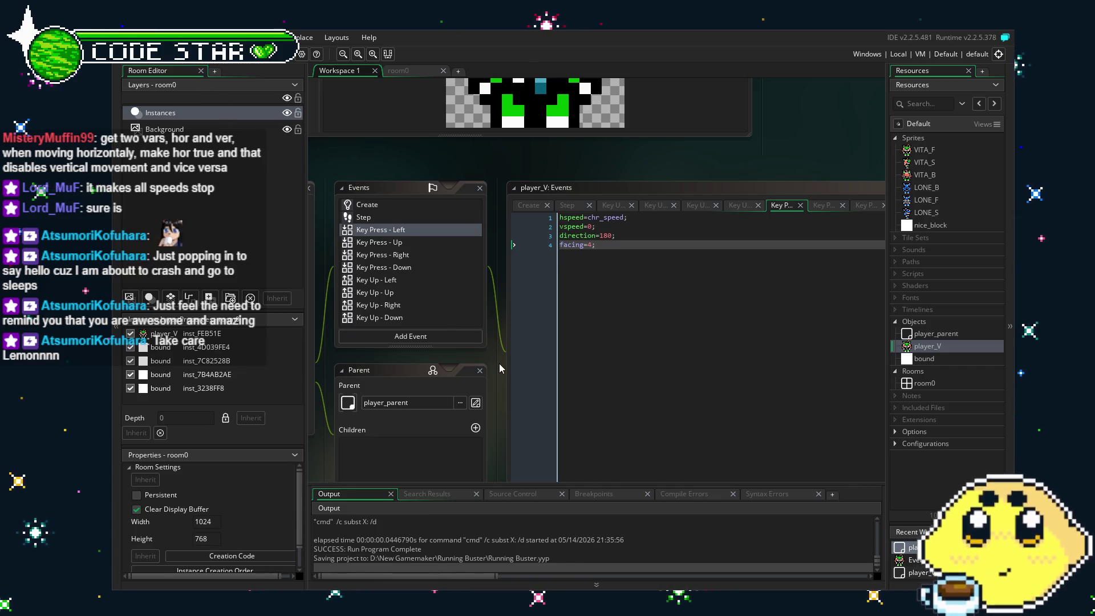
Check the code of the Key Up Left, Up, Right and Down events, ending on Key Up - Left's hspeed=0
left_click_drag(499, 364, 538, 335)
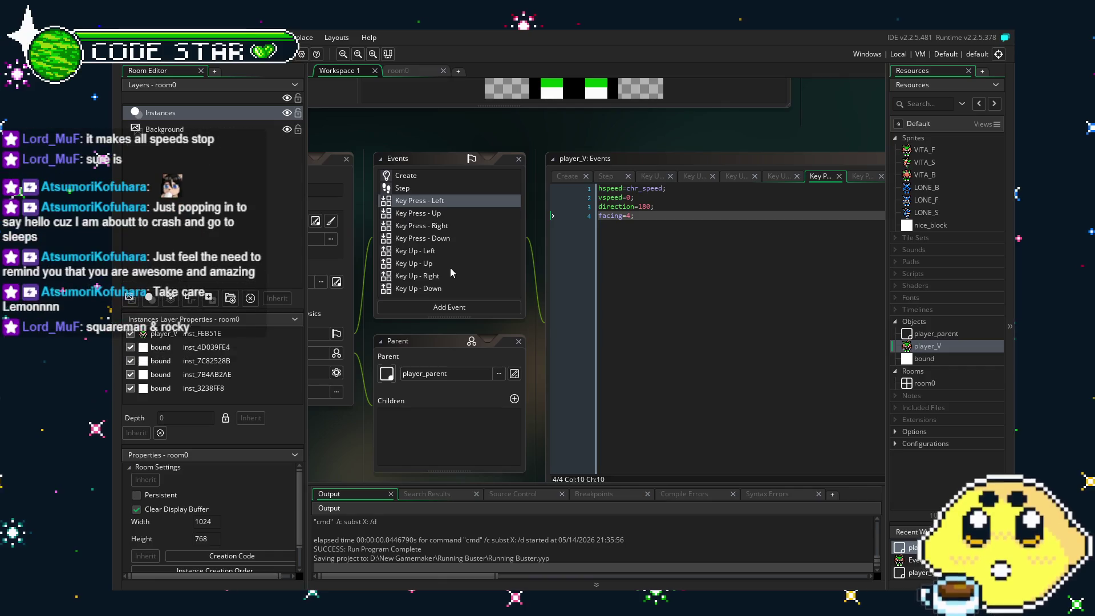
left_click(442, 252)
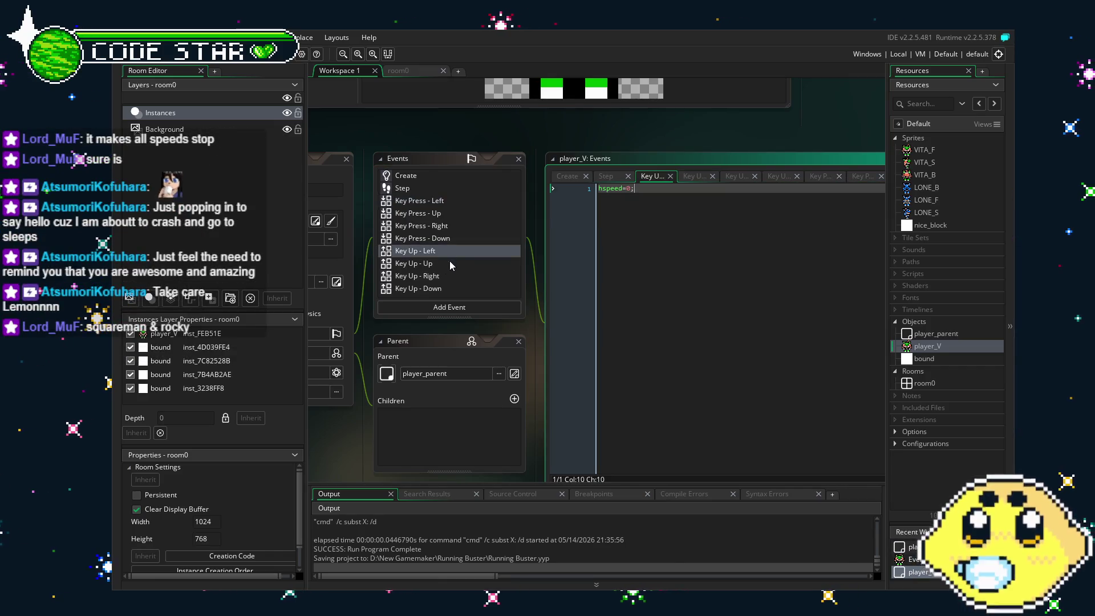
left_click(449, 263)
scroll(450, 262, "down", 1)
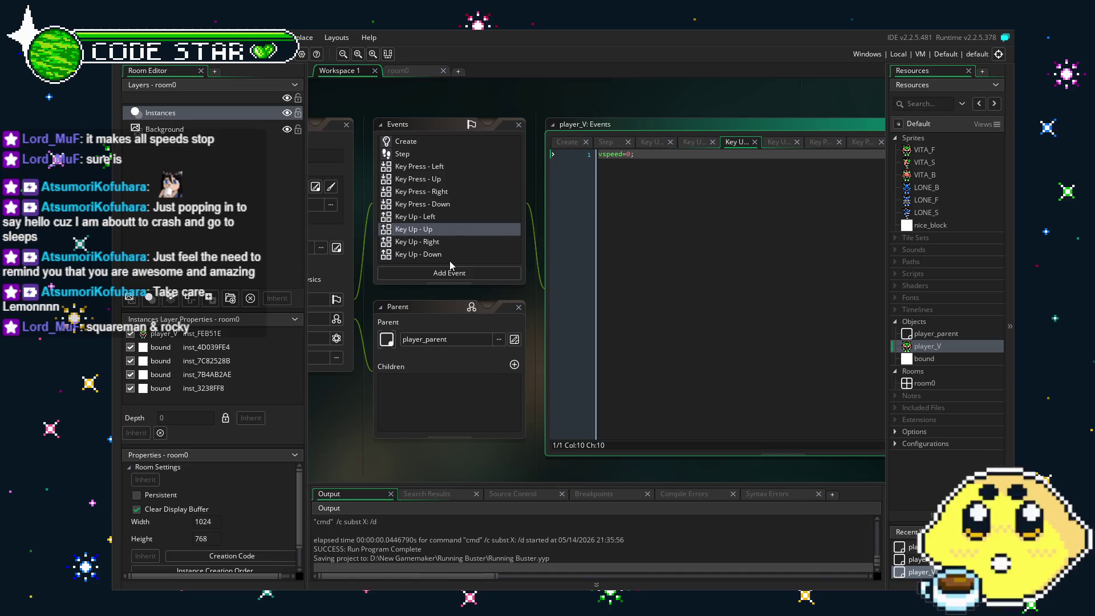
left_click(457, 237)
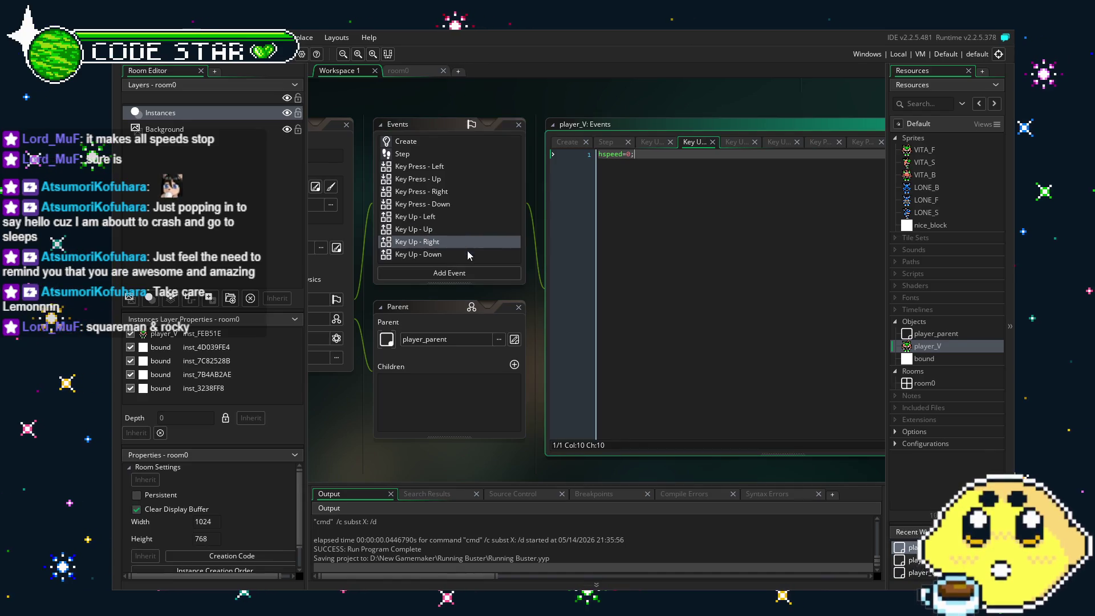
left_click(467, 251)
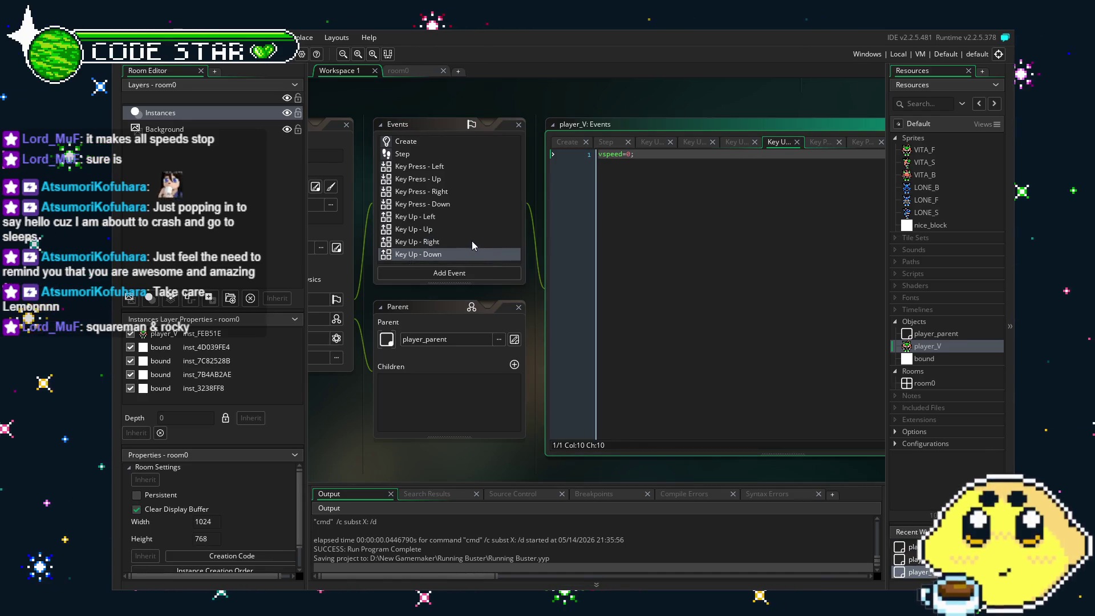
left_click(472, 241)
left_click(471, 229)
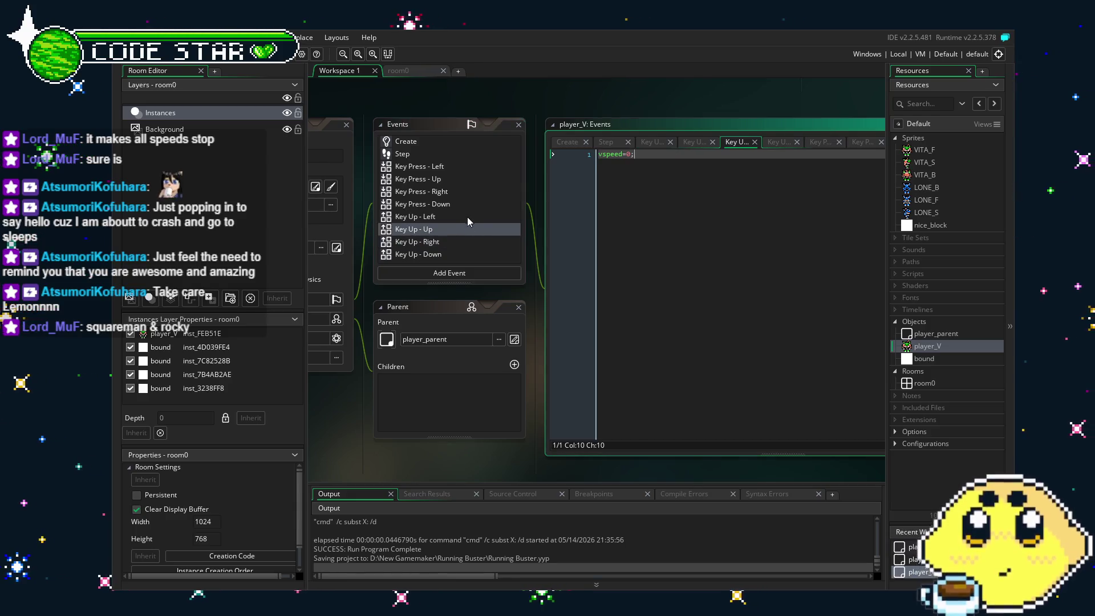
left_click(464, 211)
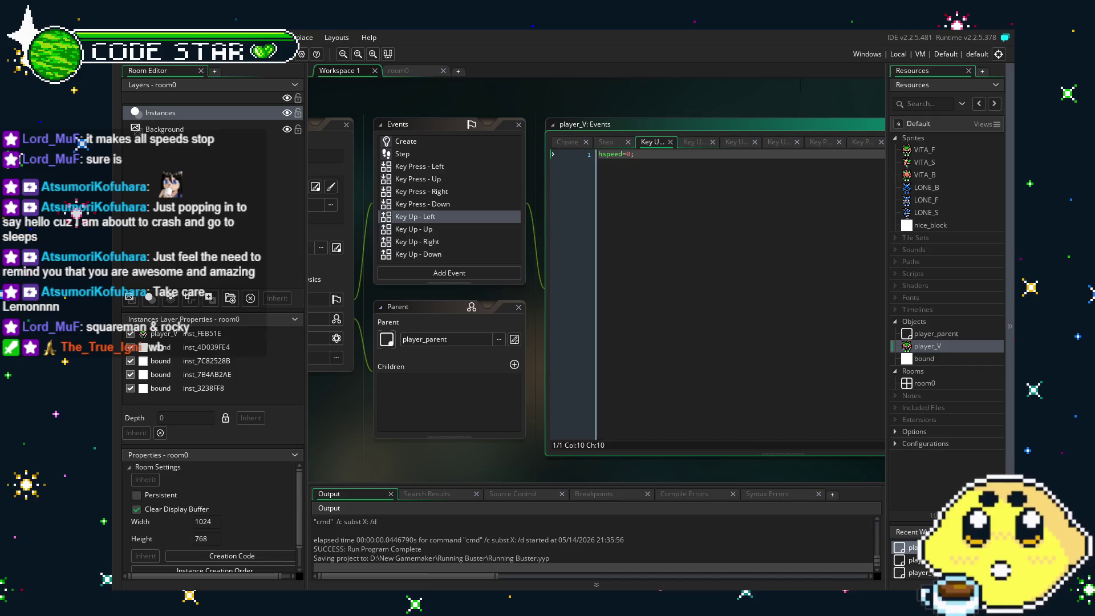
left_click_drag(404, 477, 442, 467)
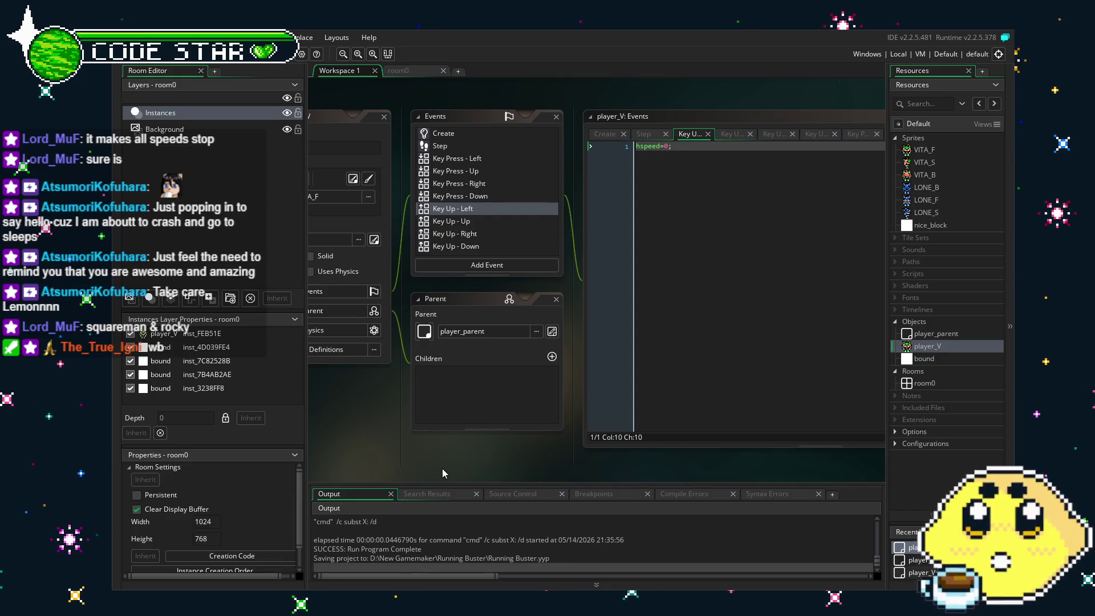
mouse_move(443, 468)
left_mouse_down()
mouse_move(497, 475)
mouse_move(422, 475)
mouse_move(453, 477)
left_mouse_up()
left_click_drag(479, 416, 426, 451)
left_click(581, 163)
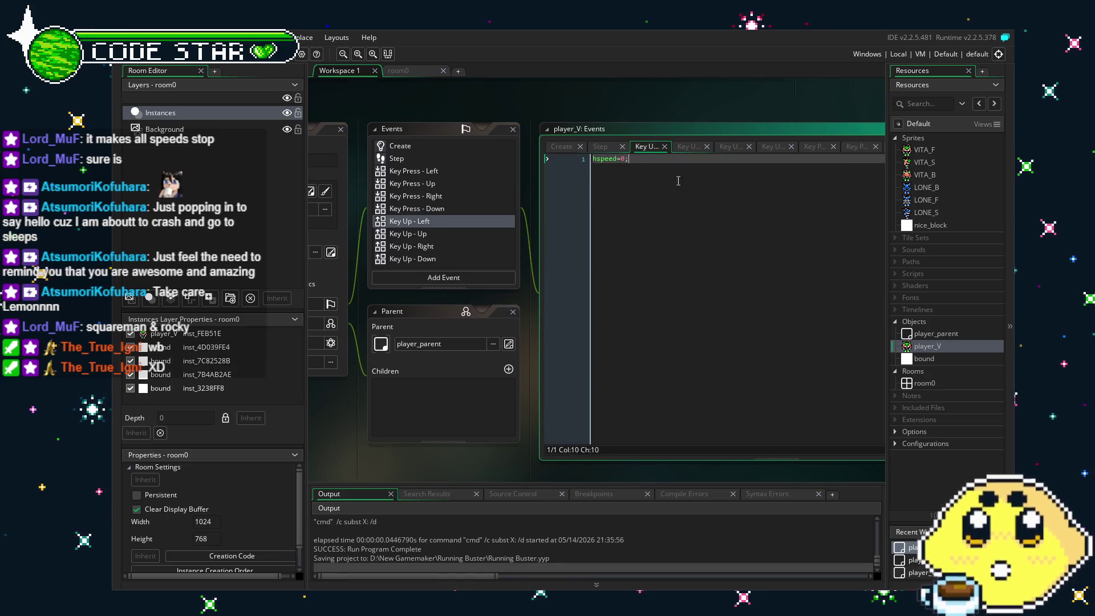
left_click(605, 172)
scroll(605, 172, "up", 5)
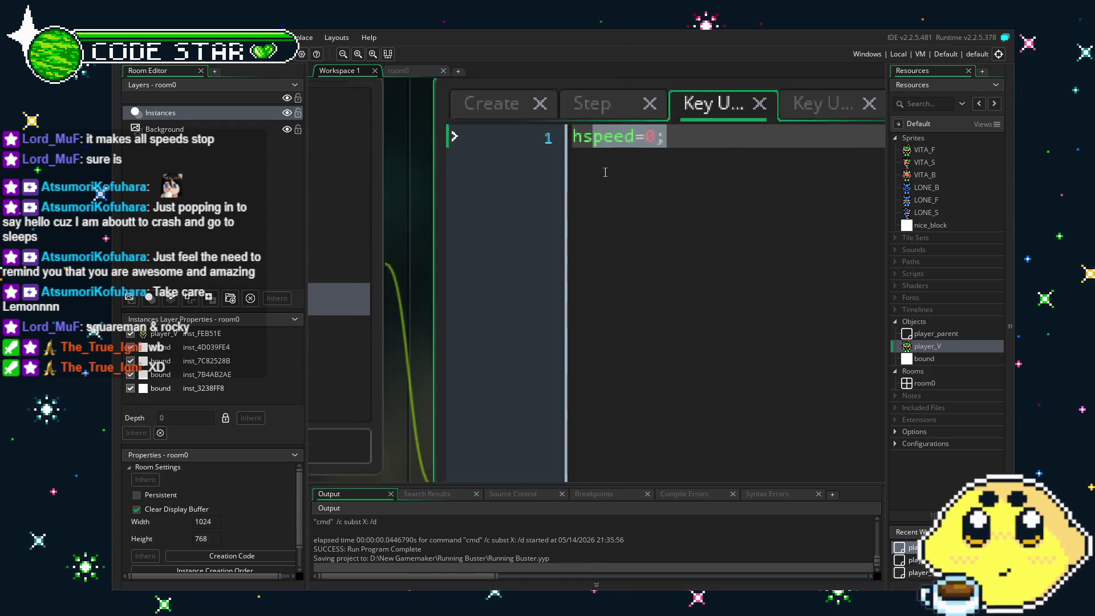
mouse_move(678, 171)
left_mouse_down()
mouse_move(506, 164)
mouse_move(675, 213)
left_mouse_up()
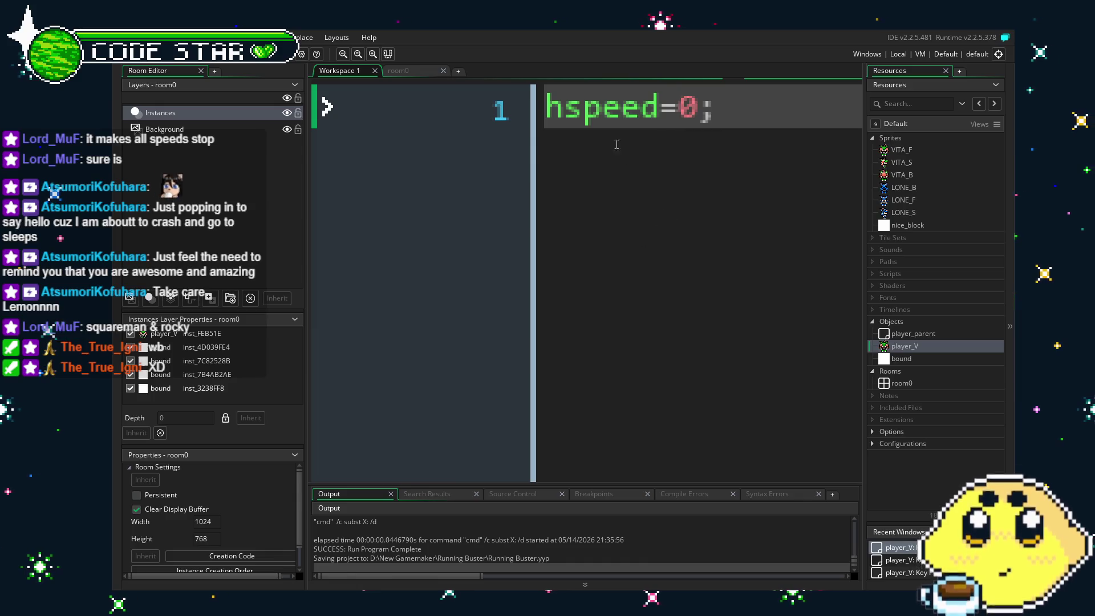
scroll(619, 254, "down", 6)
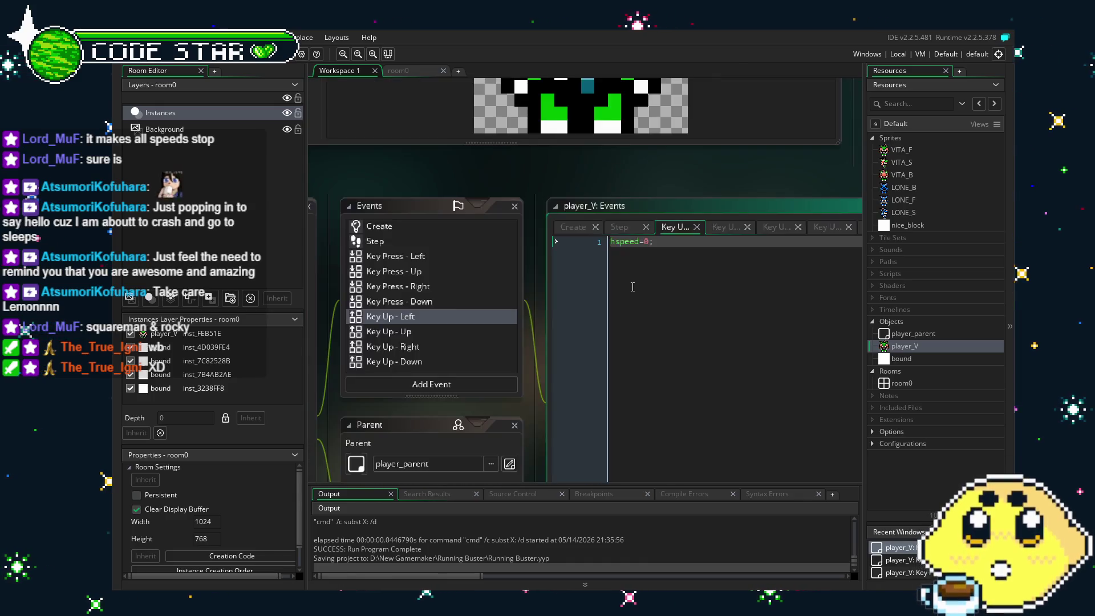
scroll(630, 288, "up", 3)
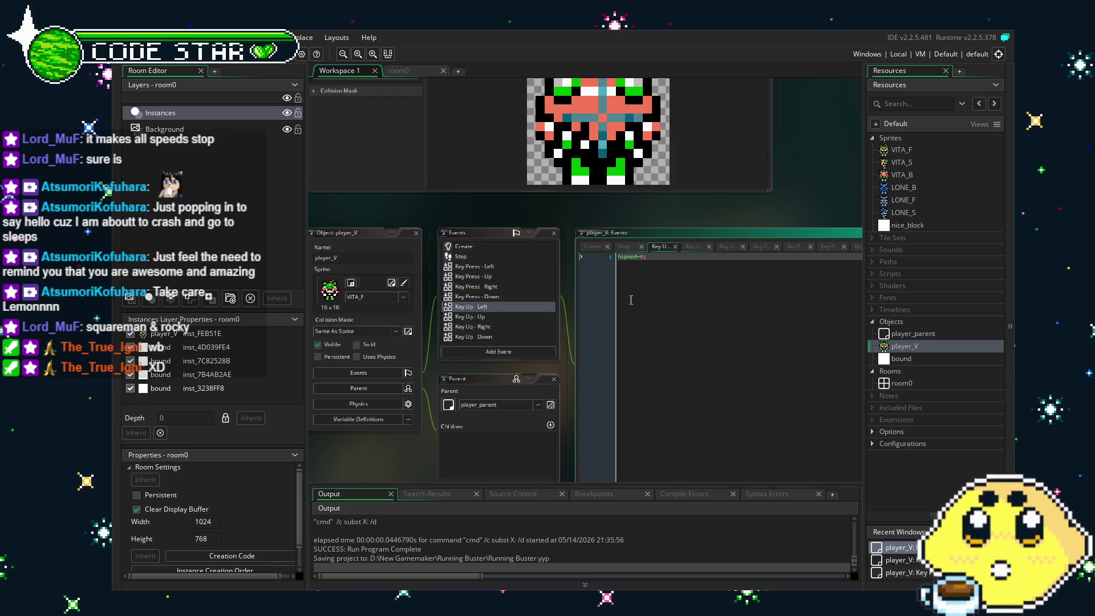
scroll(622, 289, "up", 3)
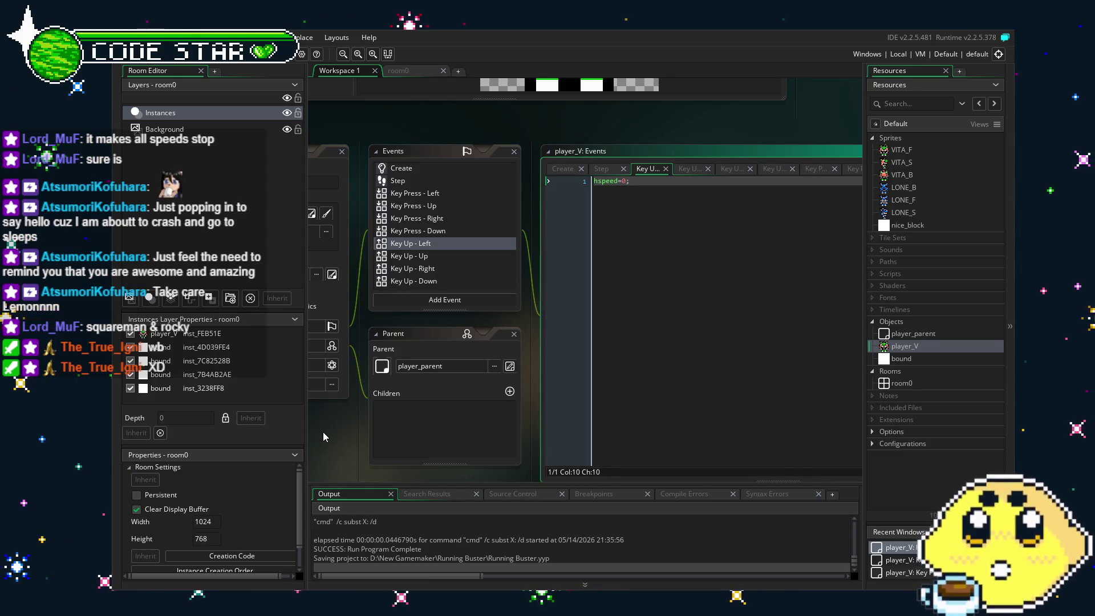
In Key Up - Left, wrap hspeed=0 in if (keyboard_check(vk_right)){ } and save
key("Home")
key("Return")
key("Up")
type("if (keyboard_c")
key("Return")
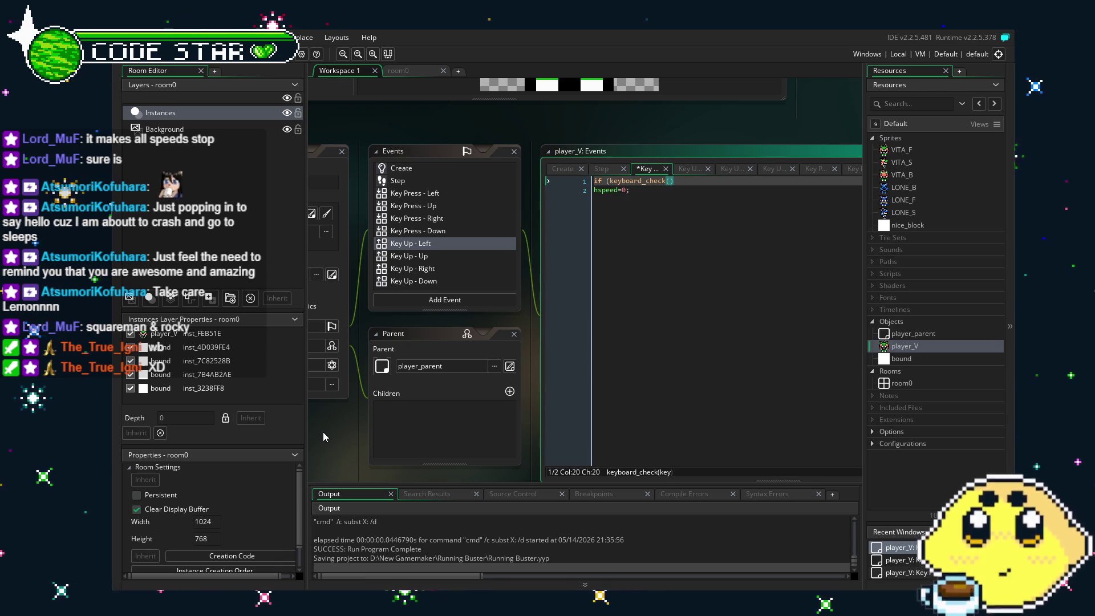
type("vk_")
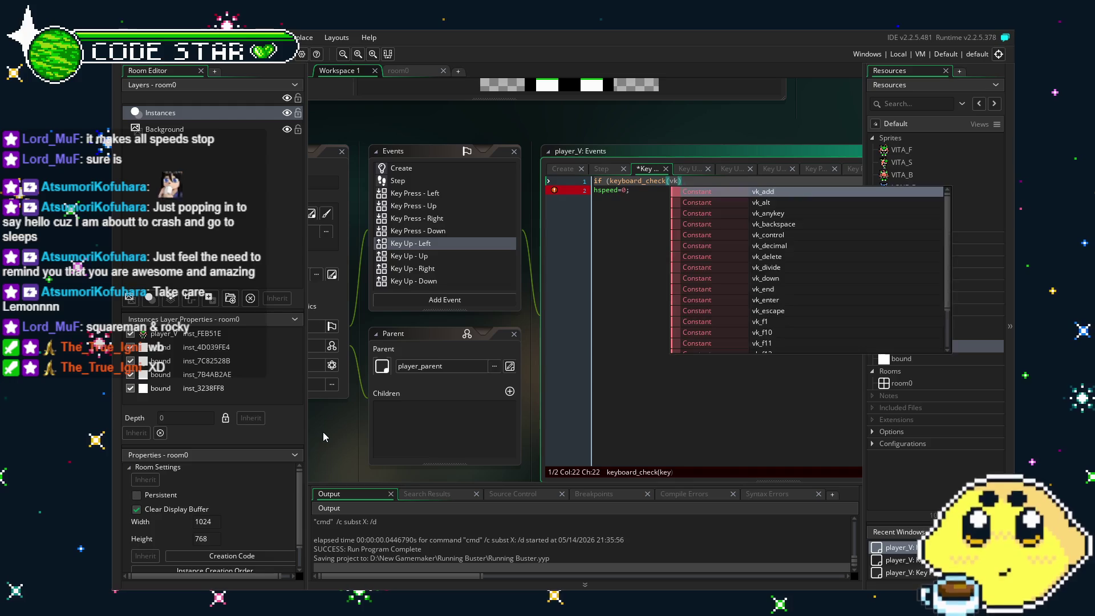
type("righ")
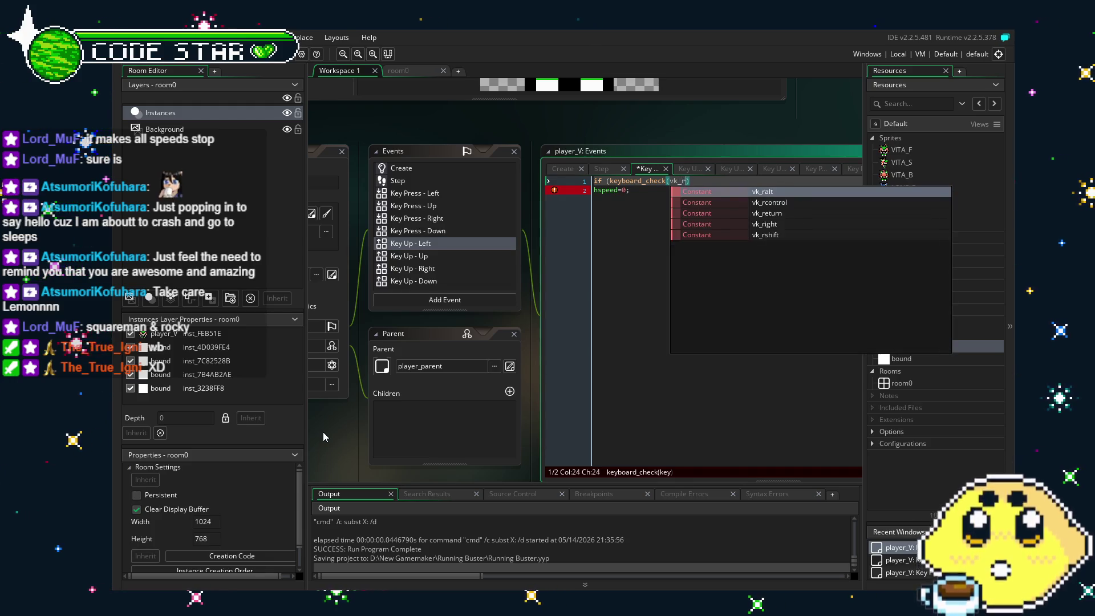
type("t))")
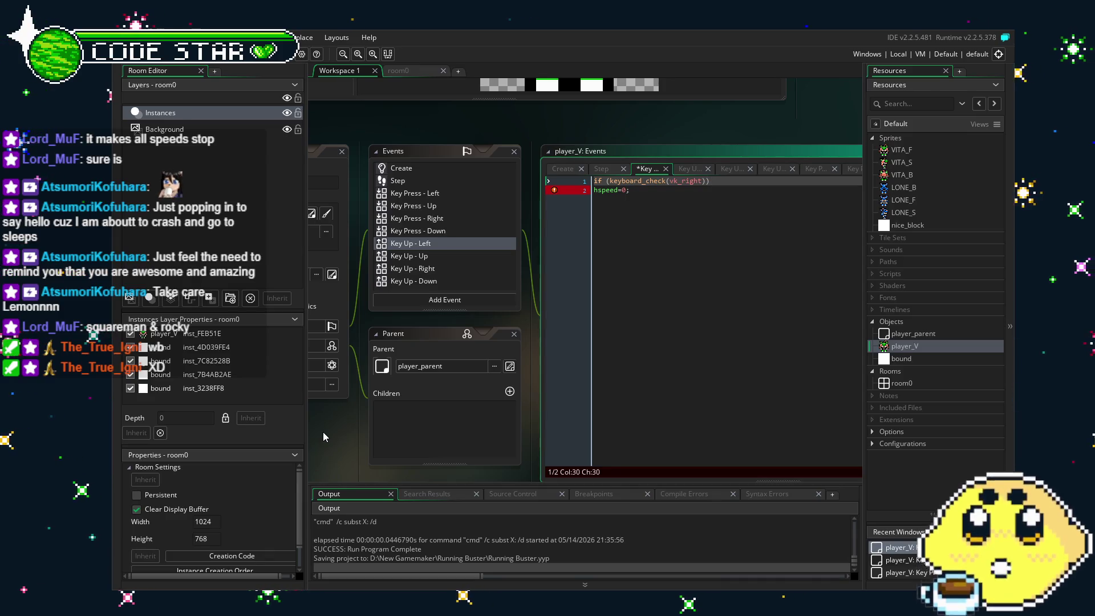
type("{")
left_click(695, 261)
type("}")
key("ctrl+s")
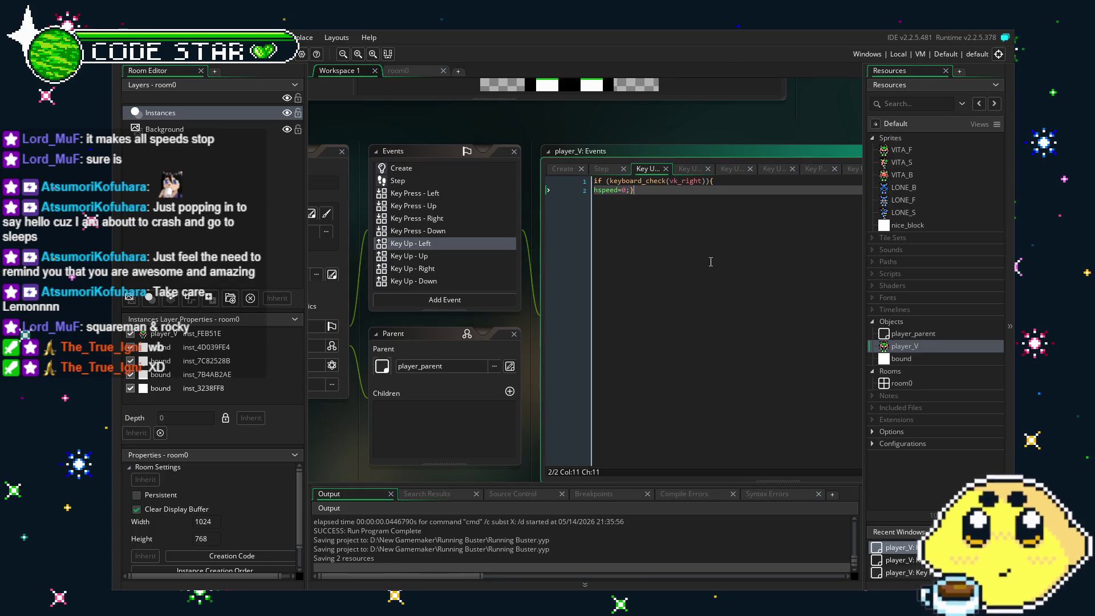
Negate the condition to !(keyboard_check(vk_right)) and select the event's whole code
left_click(606, 181)
type("!")
left_click(721, 191)
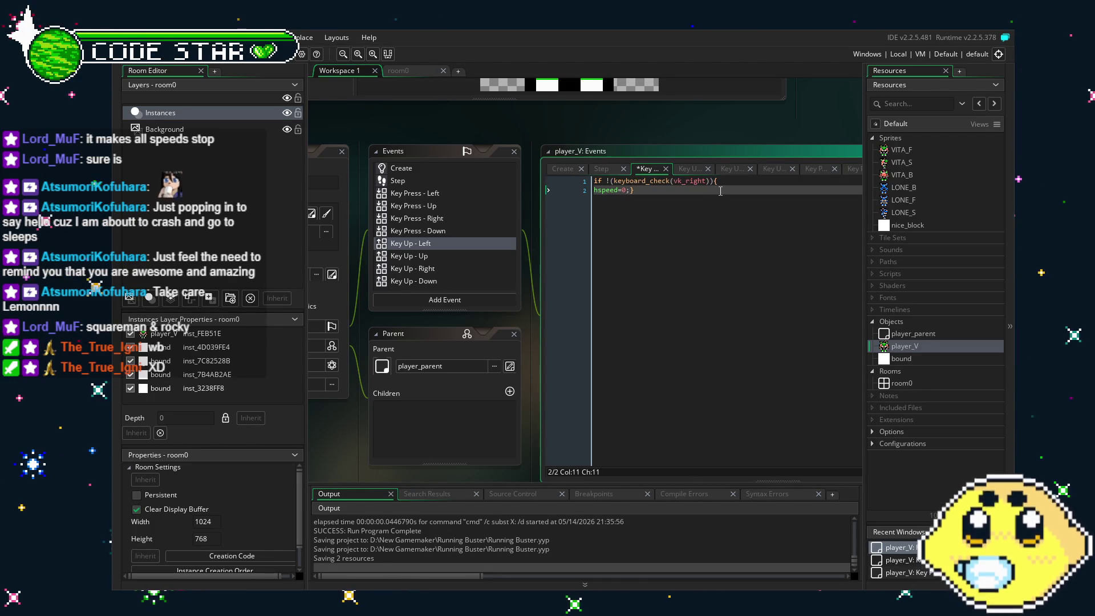
key("ctrl+a")
key("ctrl+c")
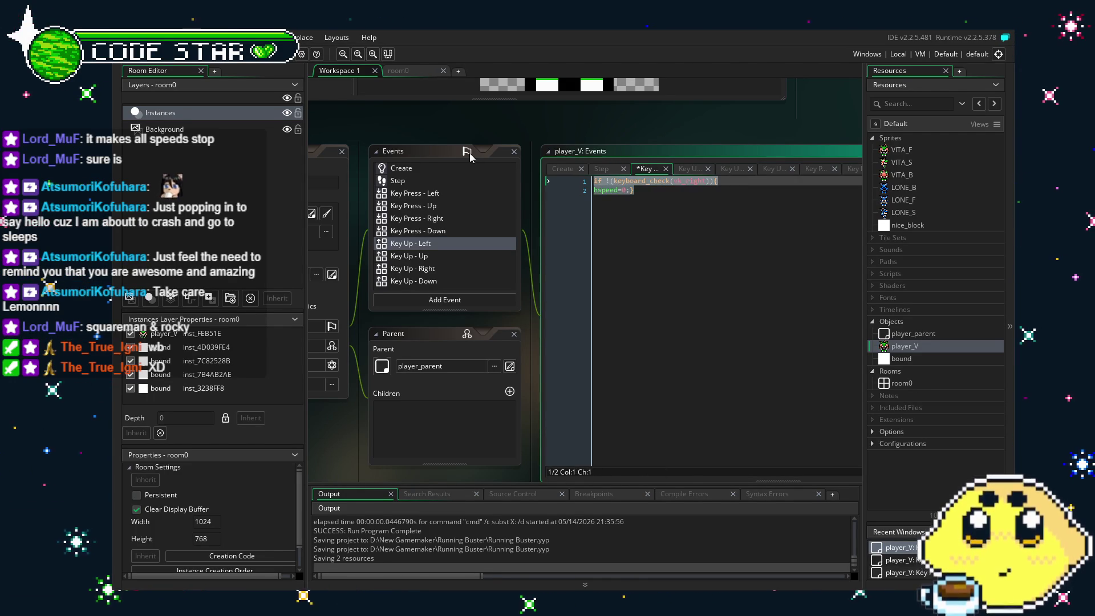
Paste the conditional code into Key Up - Up, changing it to vspeed with vk_down
left_click(456, 256)
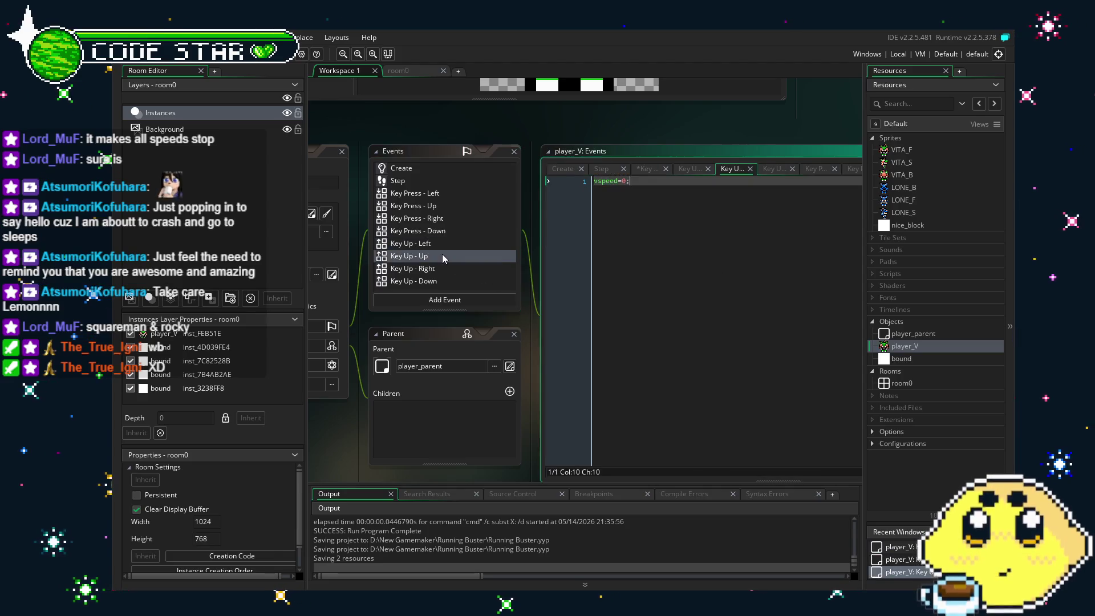
type("if !(keyboard_check(vk_right)){ hspeed=0;}")
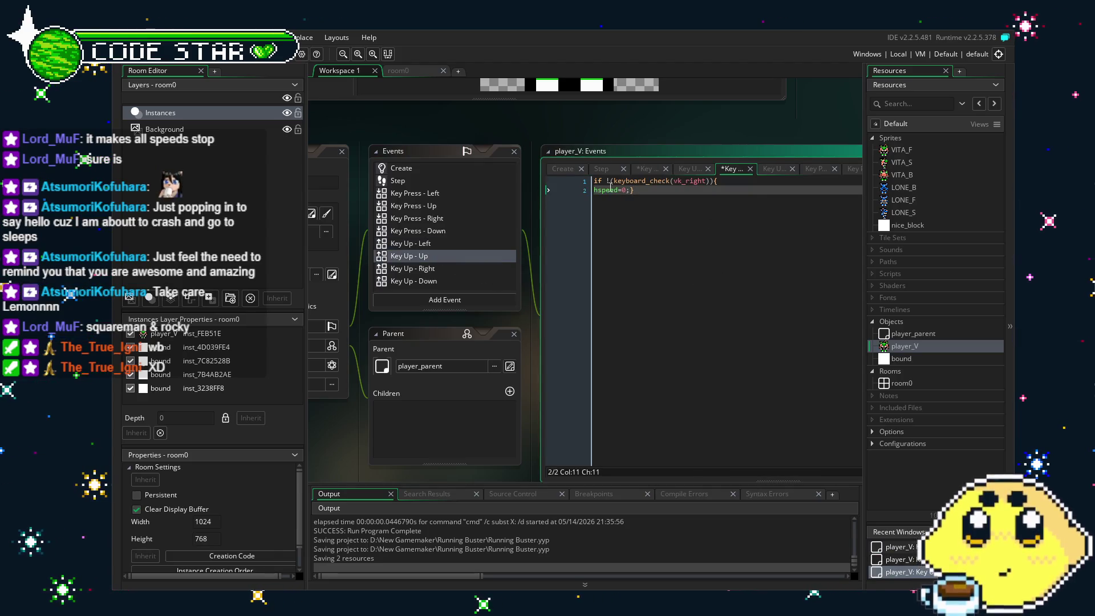
left_click(599, 190)
key("BackSpace")
type("v")
double_click(687, 180)
type("vk_down")
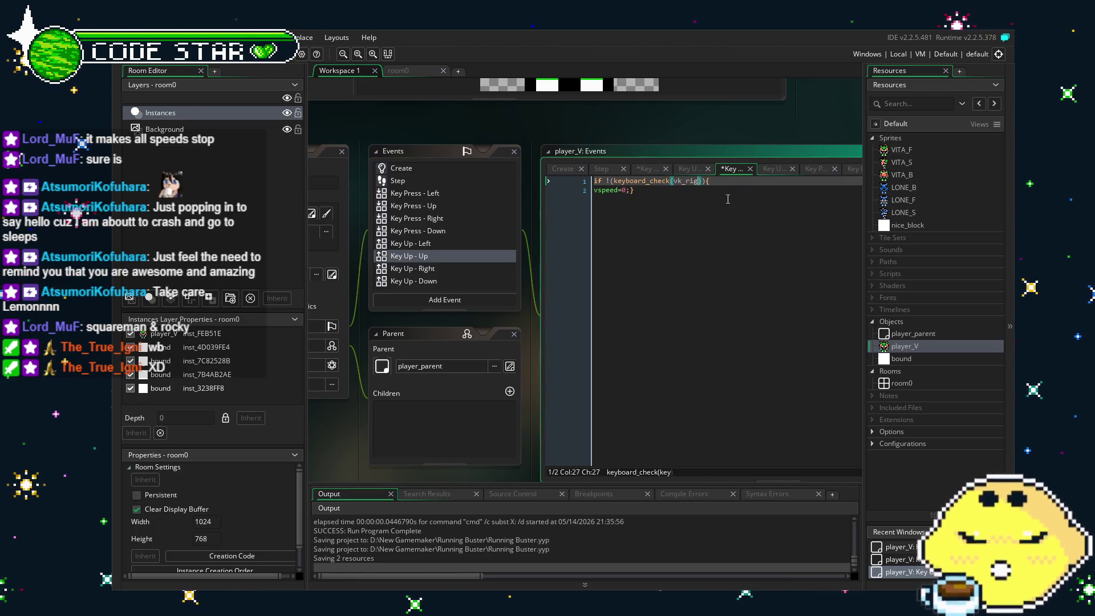
left_click(728, 199)
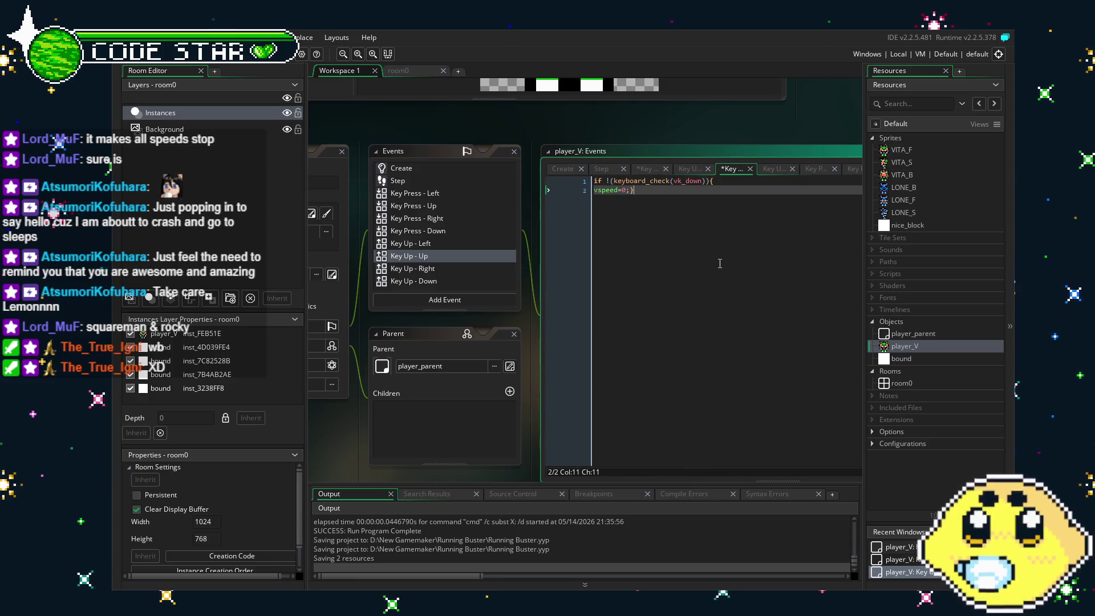
In Key Up - Right, change the checked key from vk_right to vk_left
left_click(467, 276)
left_click(466, 269)
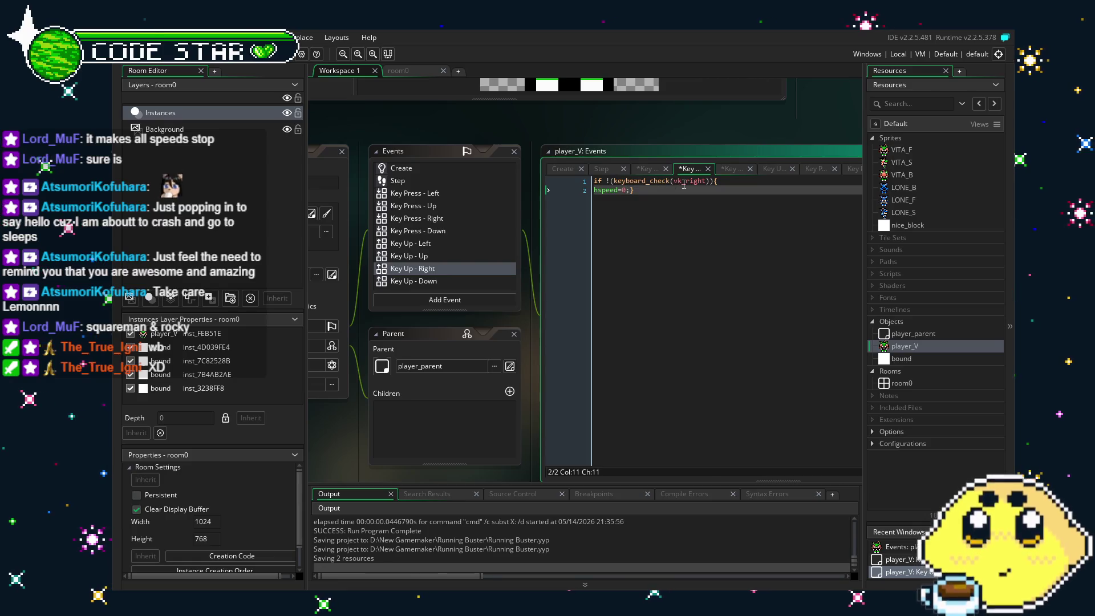
left_click(712, 181)
left_click(707, 181)
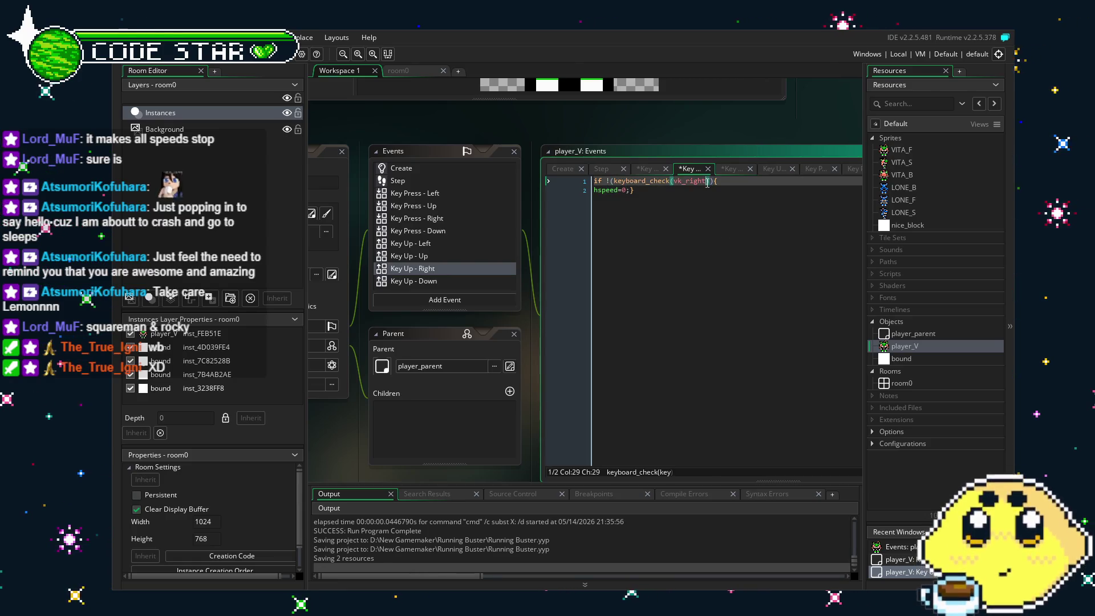
key("BackSpace")
key("BackSpace")
key("BackSpace")
type("left")
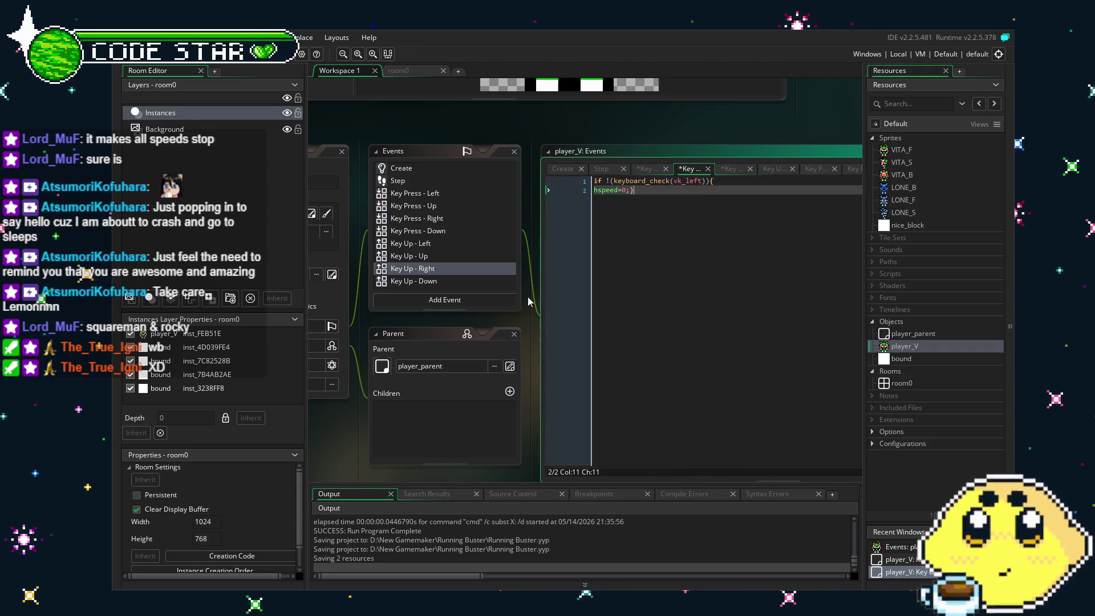
Paste the condition into Key Up - Down checking vk_up, then run the game with F5
left_click(414, 281)
key("ctrl+v")
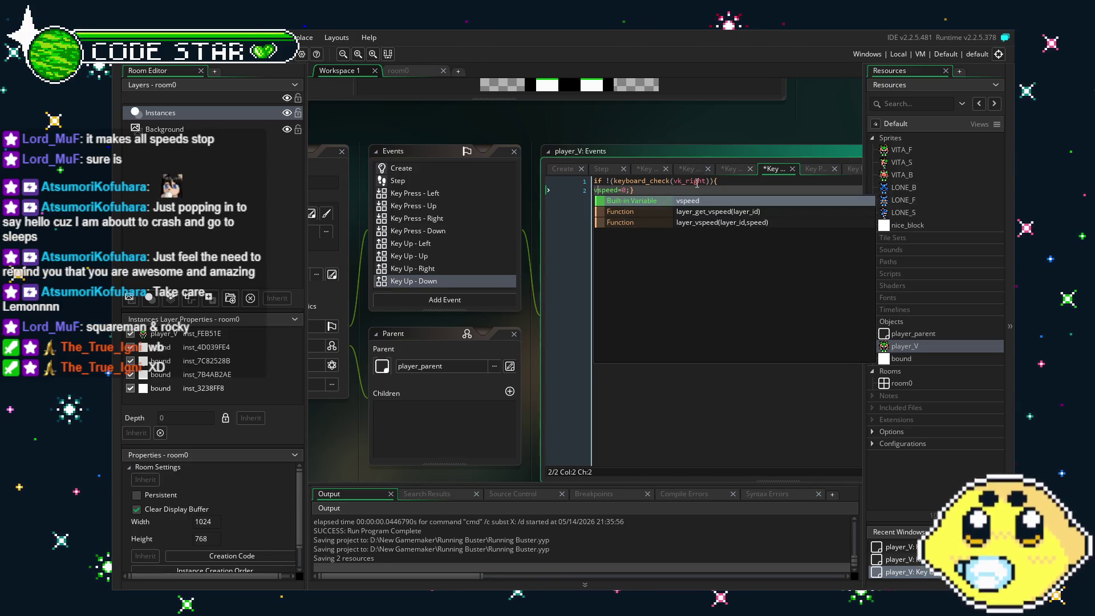
left_click(705, 181)
key("BackSpace")
key("BackSpace")
key("BackSpace")
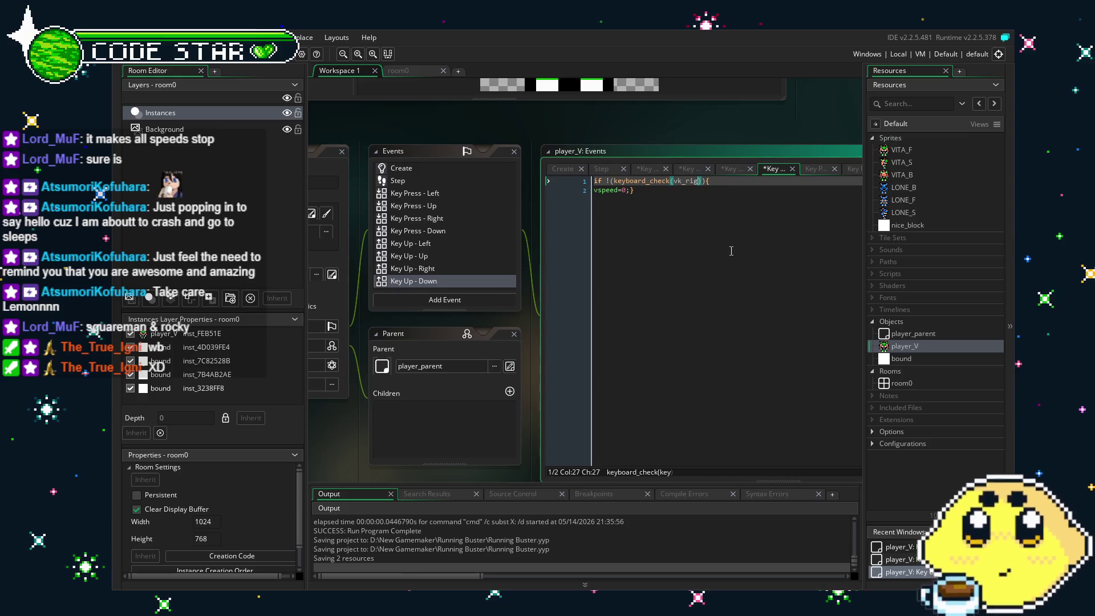
type("up")
left_click(603, 190)
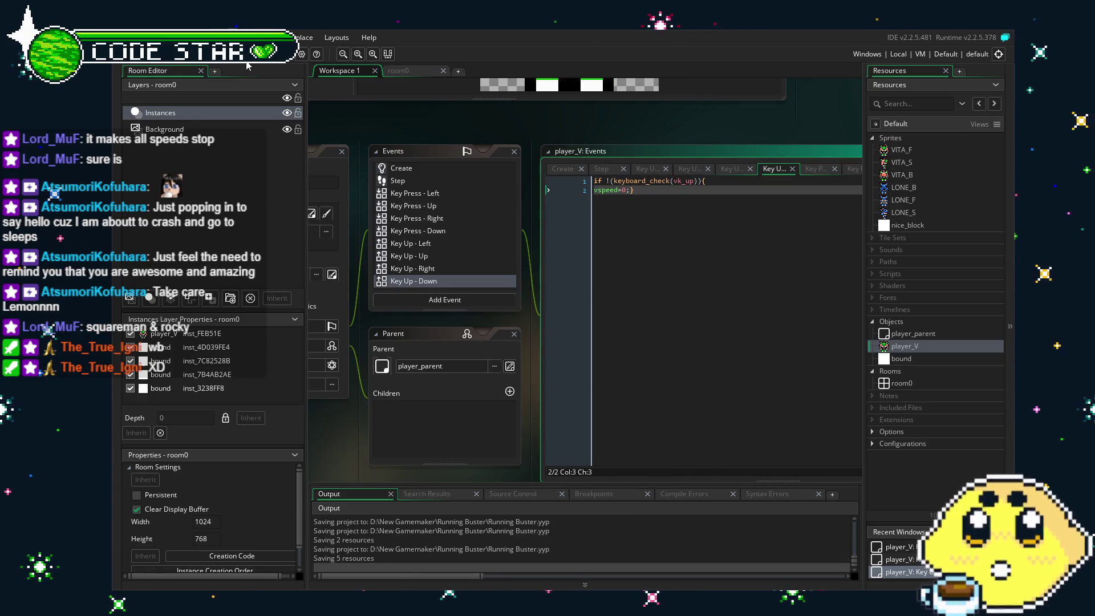
key("F5")
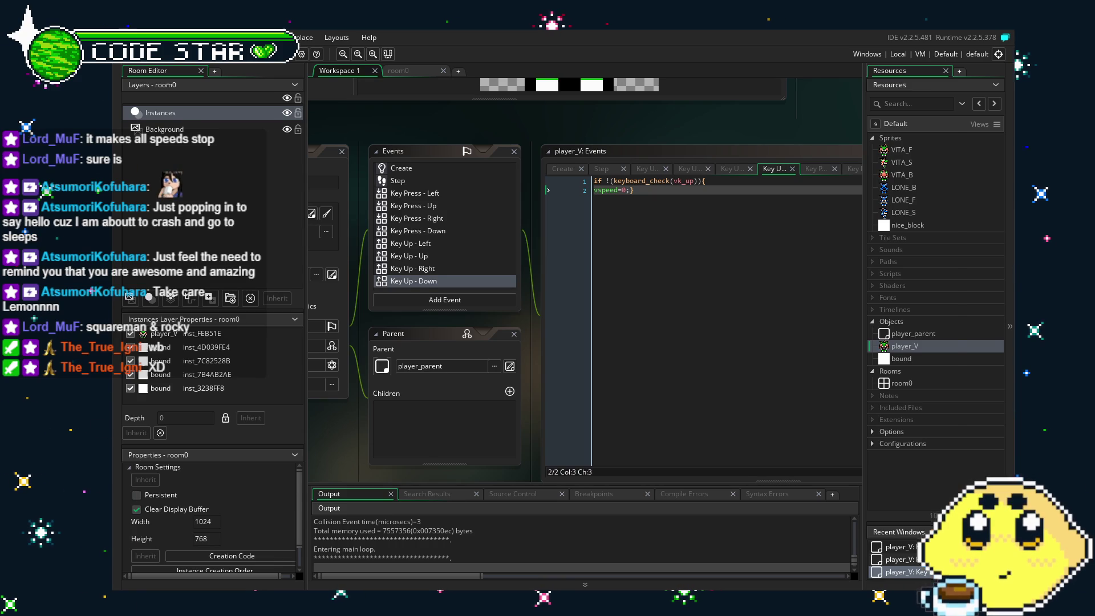
Walk the player around the white walls with the arrow keys, changing direction quickly
key("Left")
key("Up")
key("Down")
key("Right")
key("Left")
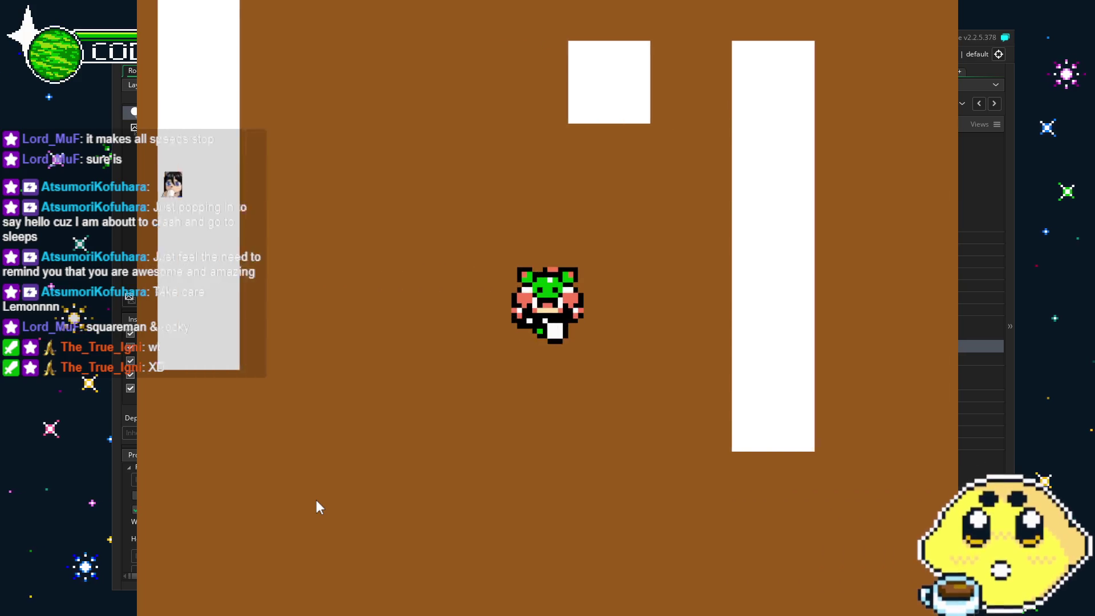
key("Up")
key("Right")
key("Up")
key("Left")
key("Down")
key("Right")
key("Down")
key("Left")
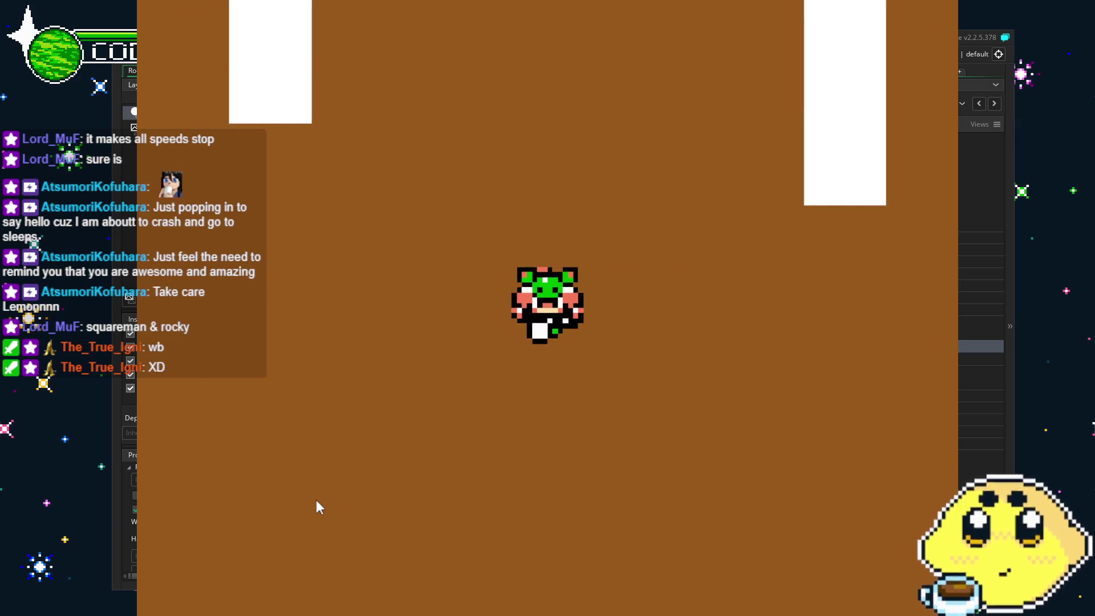
key("Up")
key("Right")
key("Right")
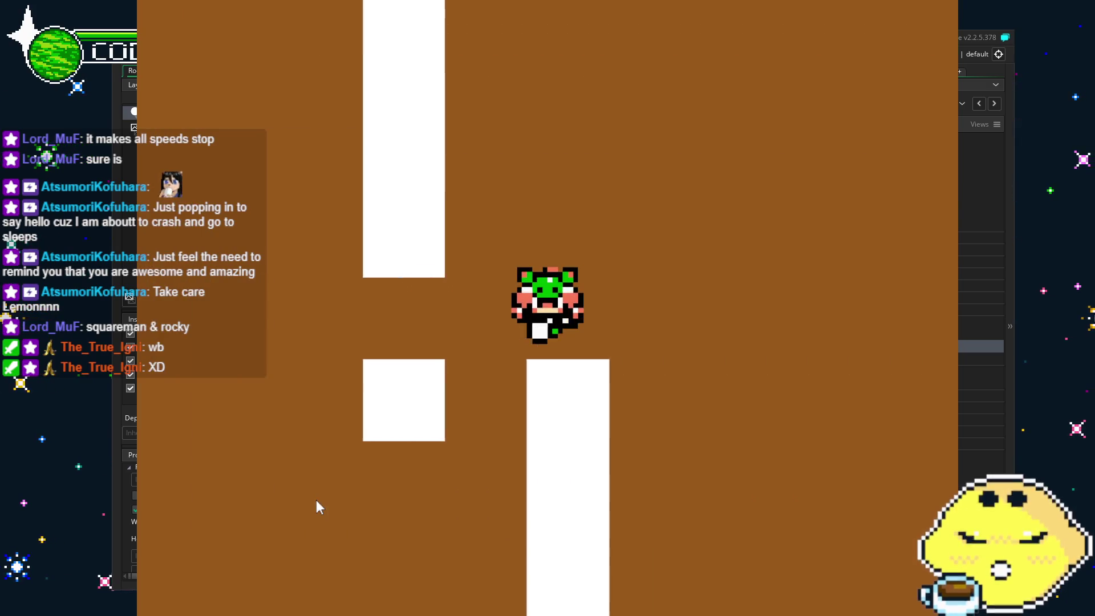
key("Left")
key("Down")
key("Right")
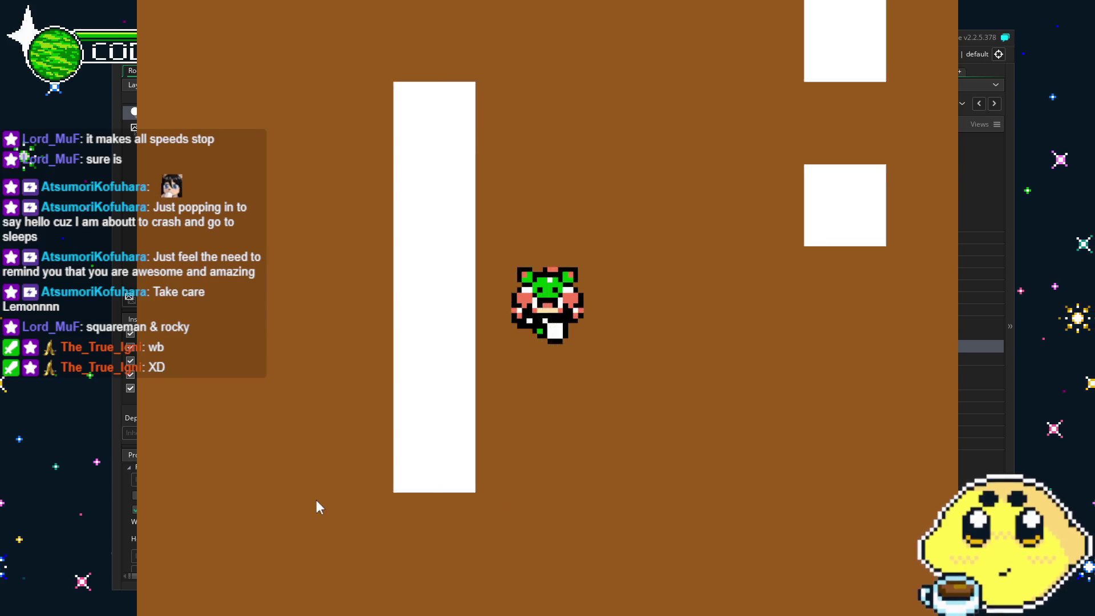
key("Down")
key("Left")
key("Left")
key("Down")
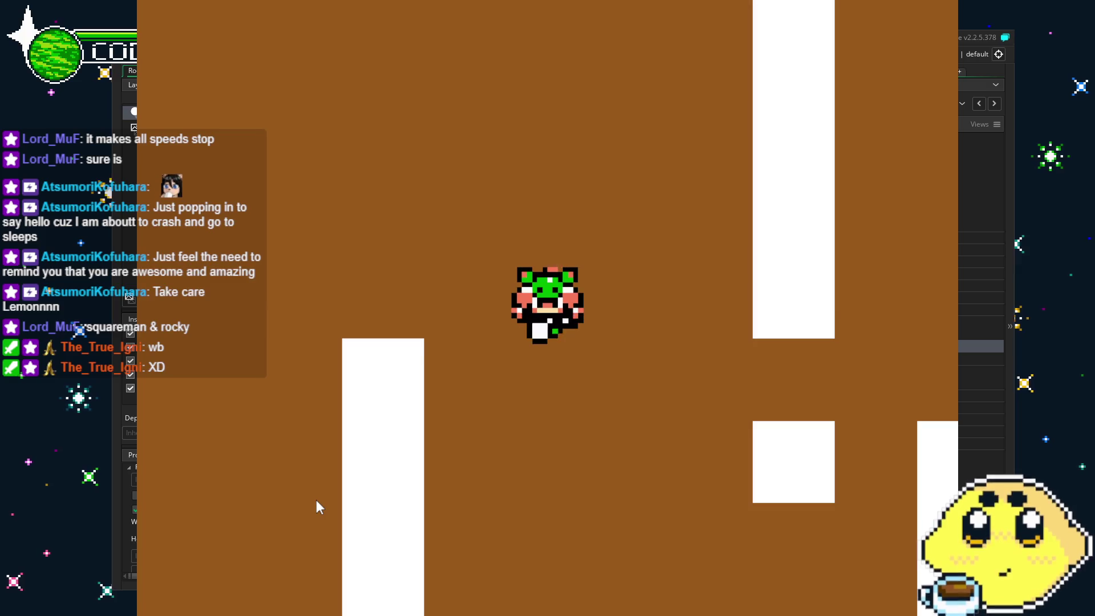
Steer the player down the level and through the maze, then close the game
key("Down")
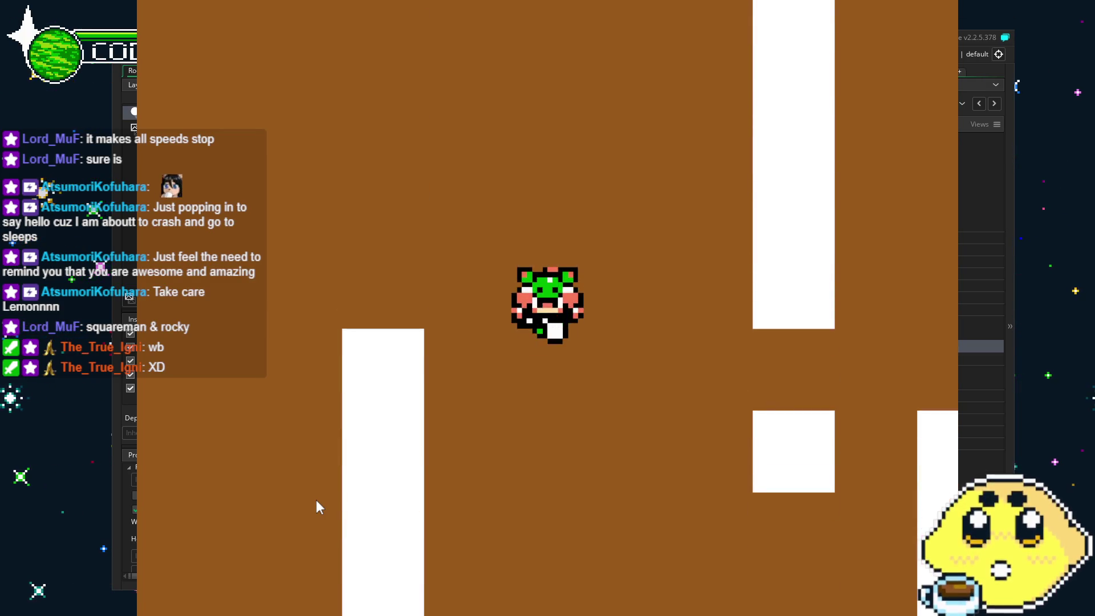
key("Right")
key("Up")
key("Right")
key("Down")
key("Left")
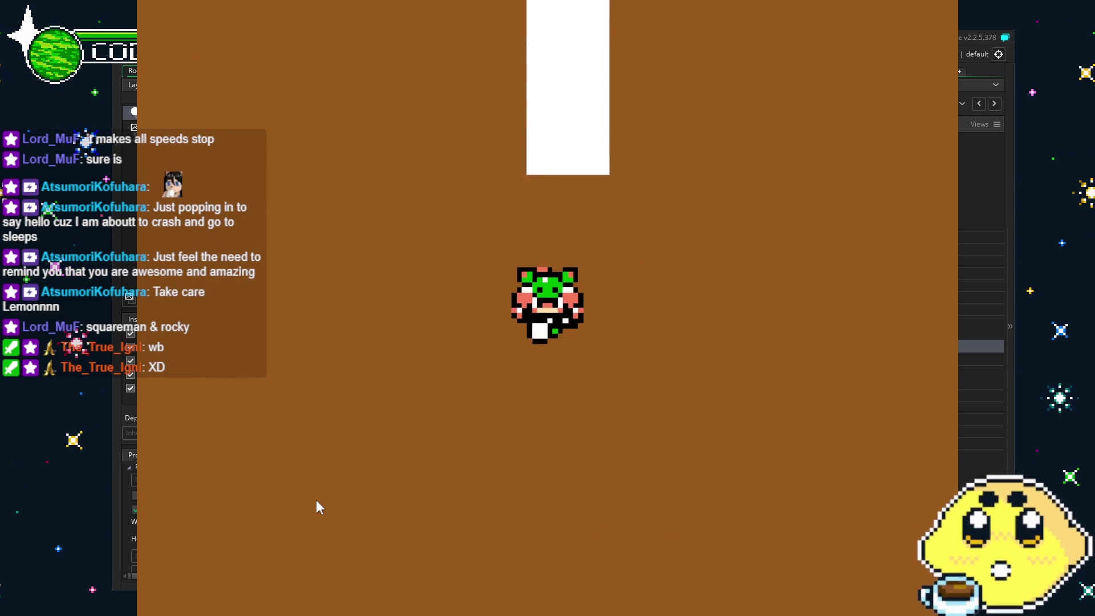
key("Up")
key("Right")
key("Down")
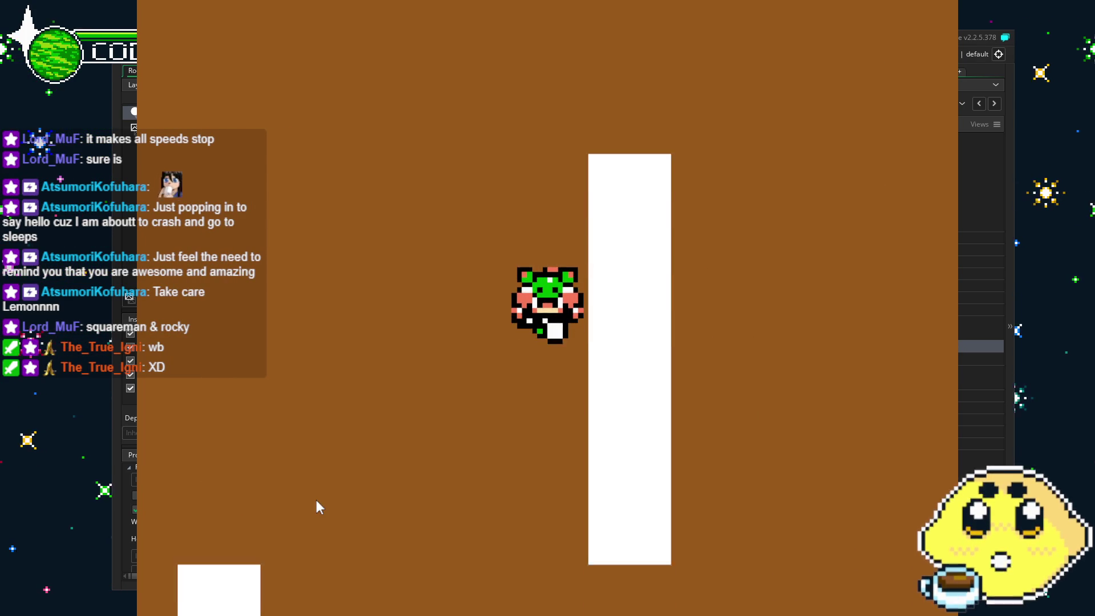
key("Left")
key("Right")
key("Down")
key("Right")
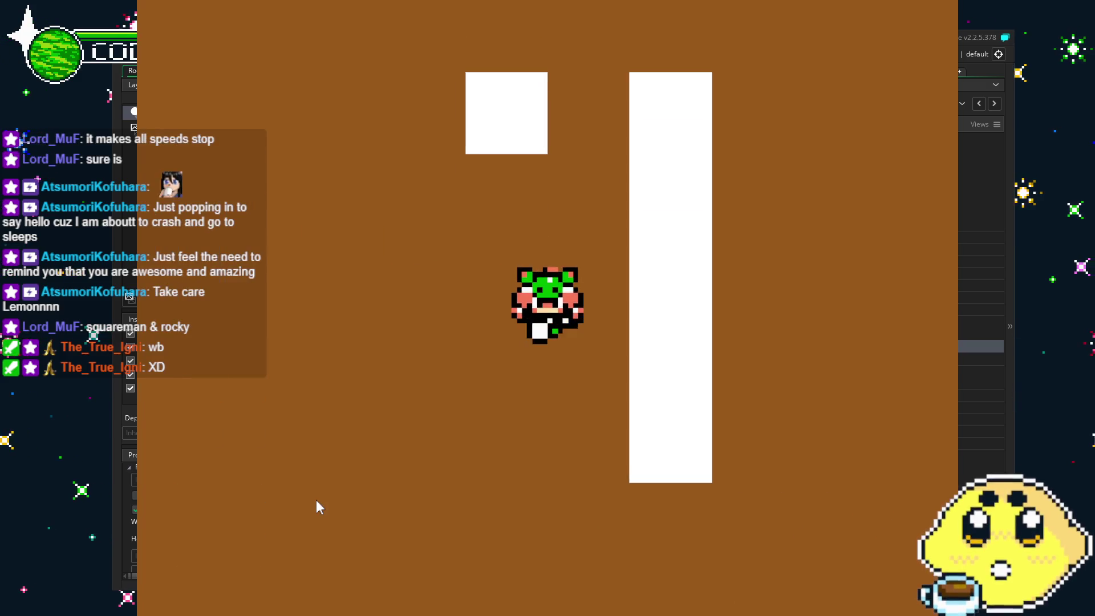
key("Up")
key("Left")
key("Right")
key("Right")
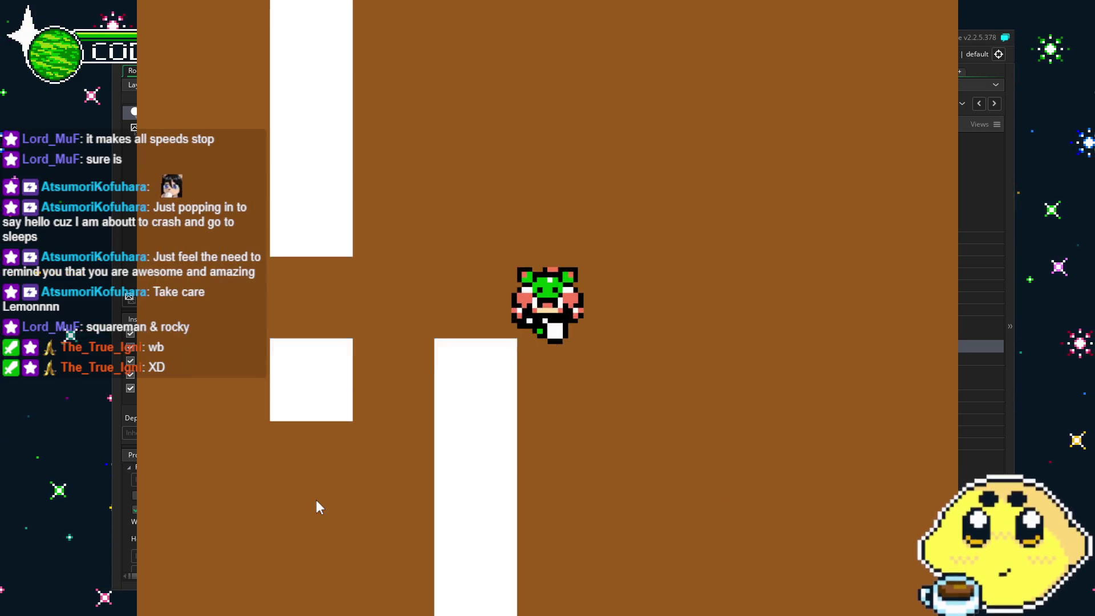
key("Down")
key("Left")
key("Up")
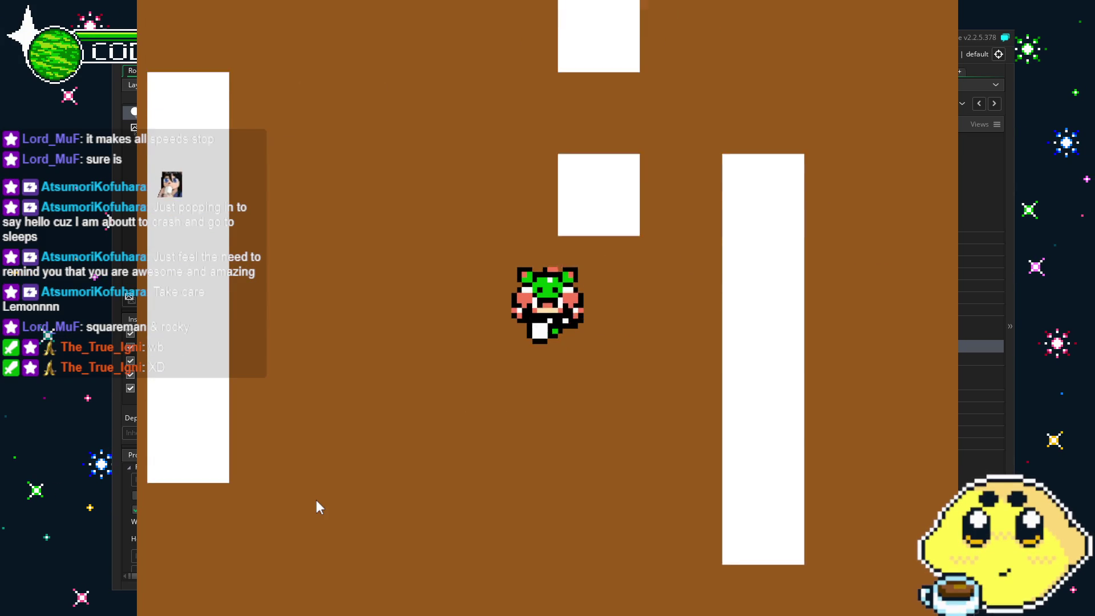
key("Left")
key("Down")
key("Right")
key("Up")
key("Up")
key("Right")
key("Right")
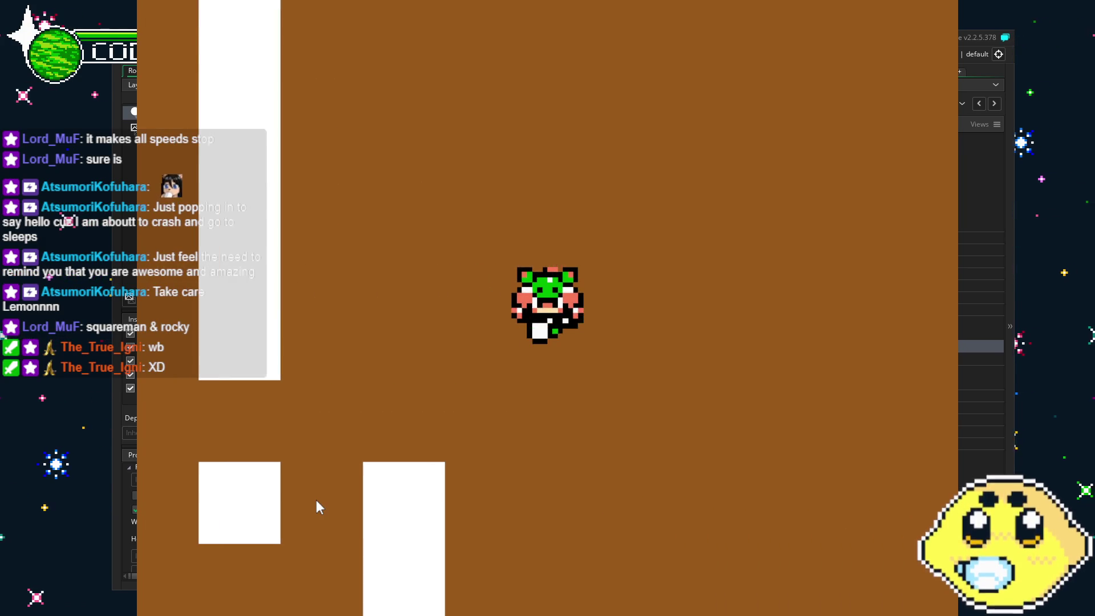
left_click(981, 124)
Close the game window and open player_V's Create event code
left_click(484, 361)
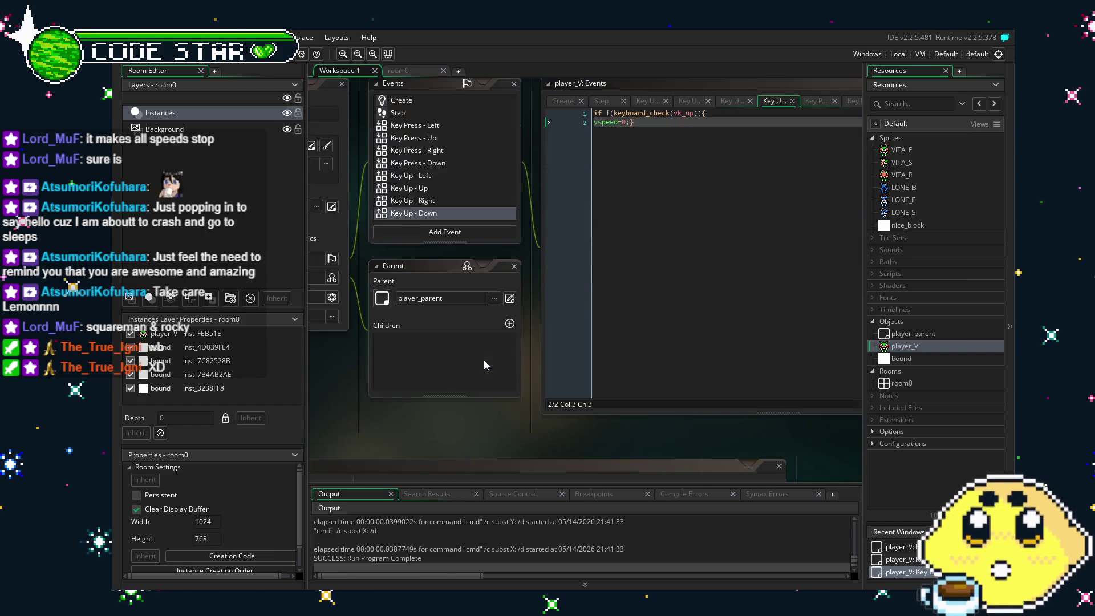
left_click(463, 201)
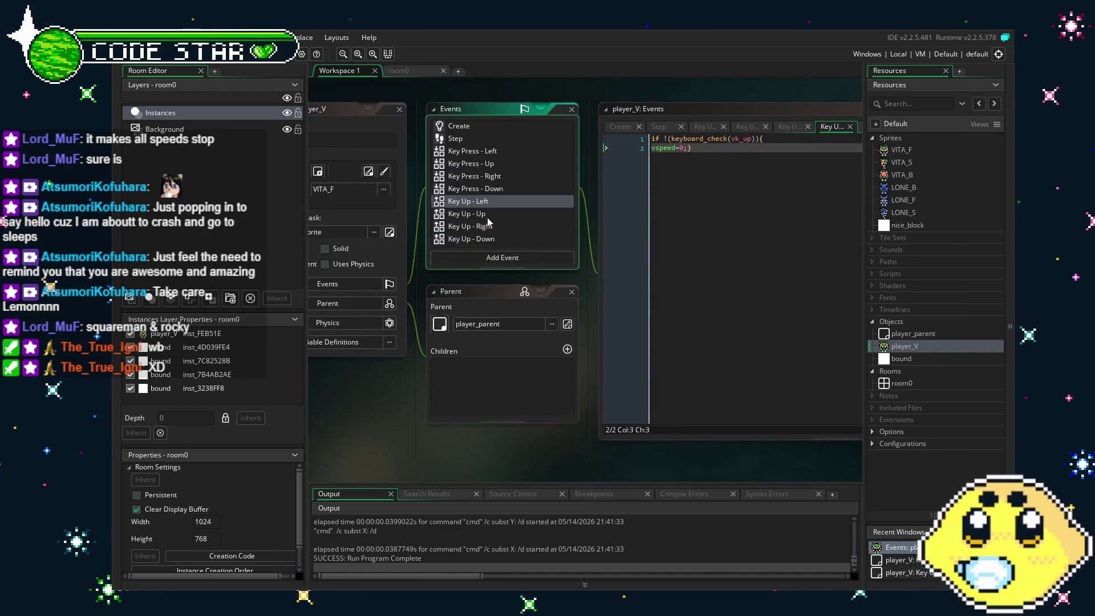
scroll(489, 218, "up", 3)
scroll(488, 217, "down", 2)
left_click(458, 161)
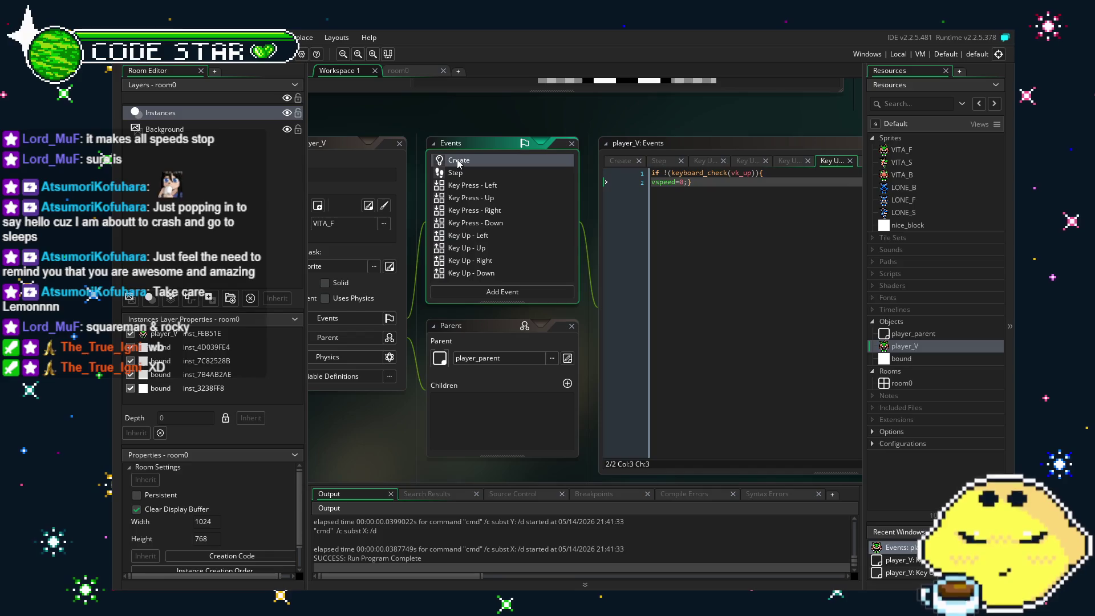
double_click(459, 162)
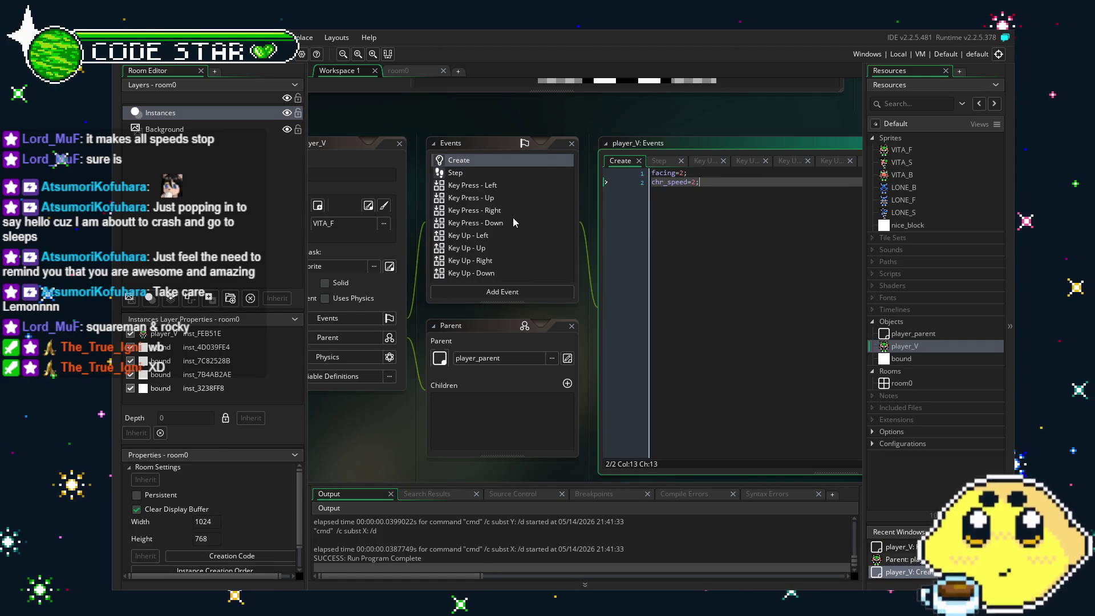
Browse the Add Event list and dismiss it without adding an event
left_click(513, 292)
left_click(513, 292)
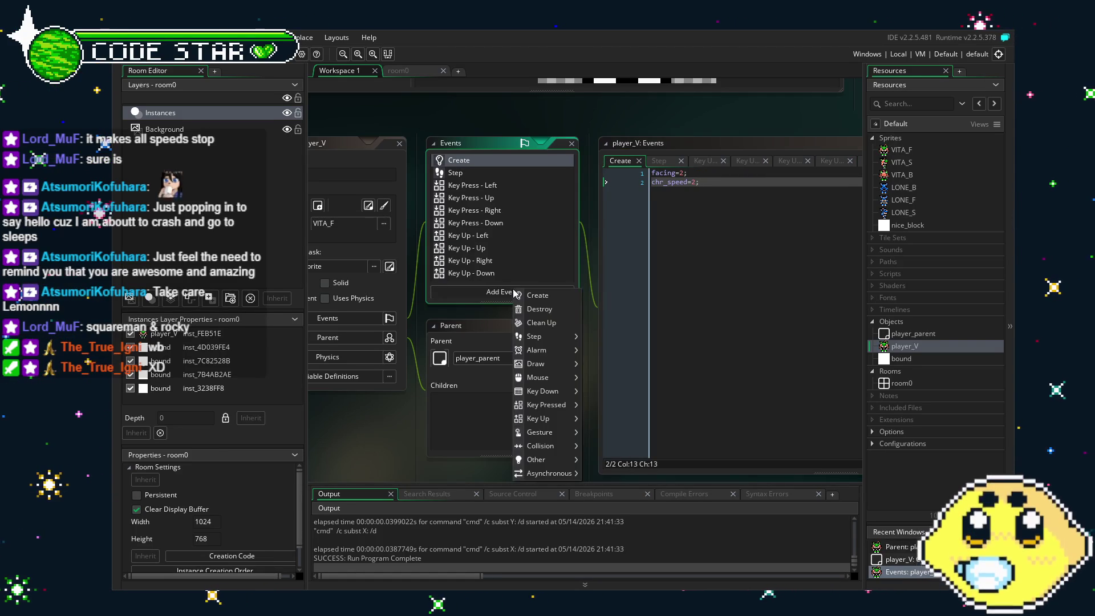
left_click(493, 274)
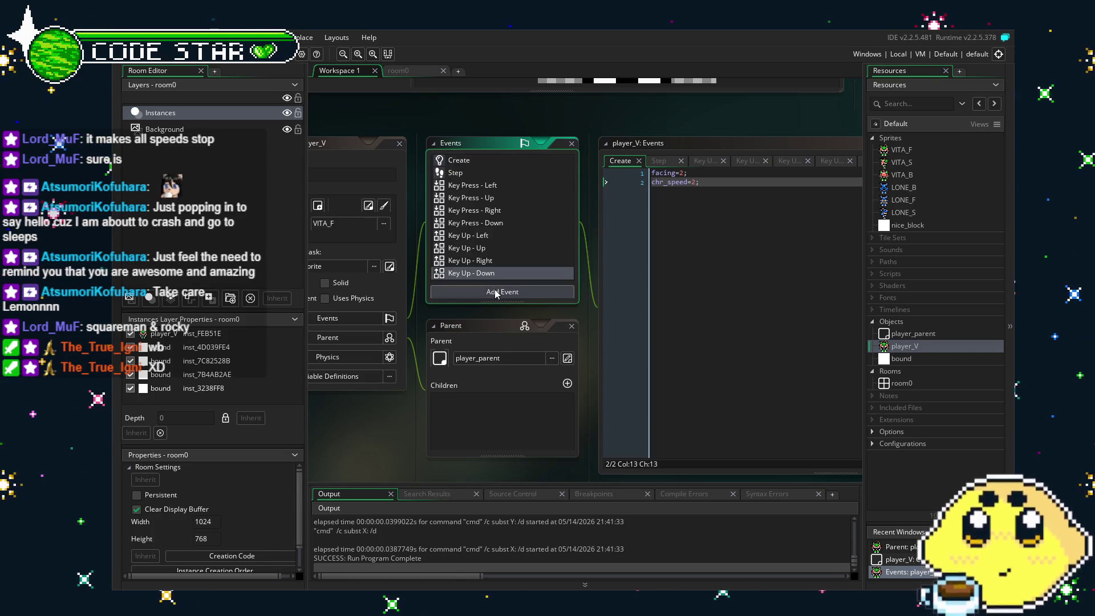
left_click(495, 293)
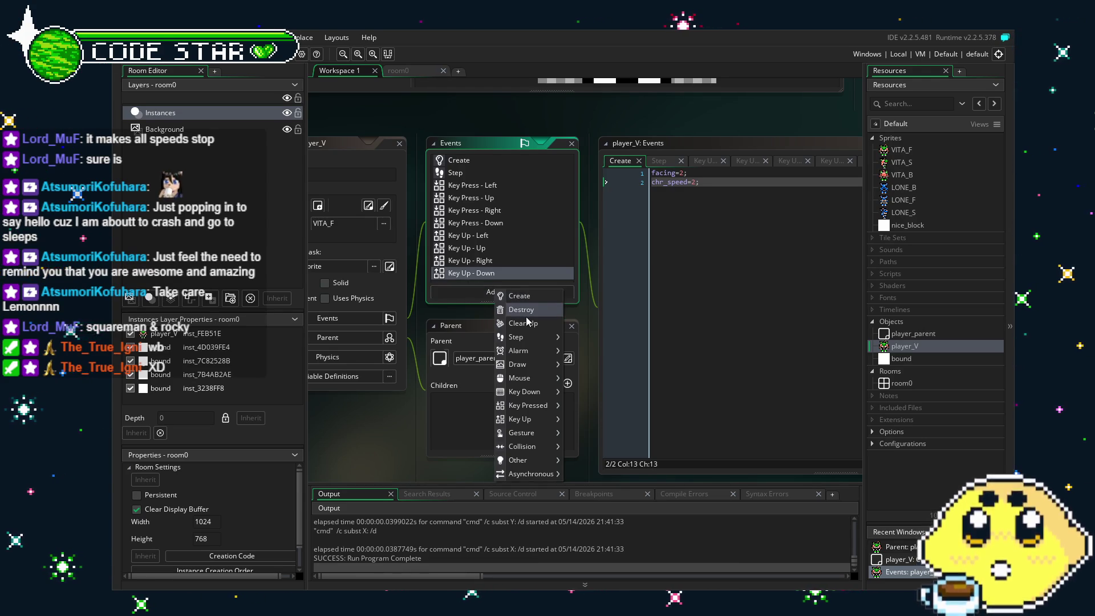
left_click(499, 251)
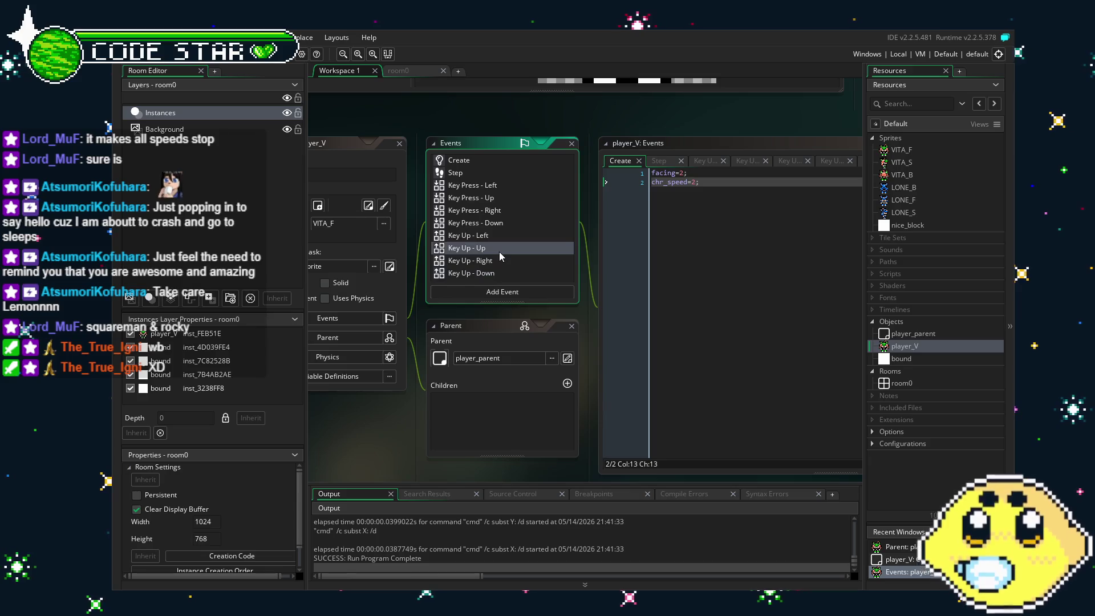
Open the Key Press - Left event's code in the Events list
scroll(499, 252, "up", 1)
scroll(499, 257, "down", 1)
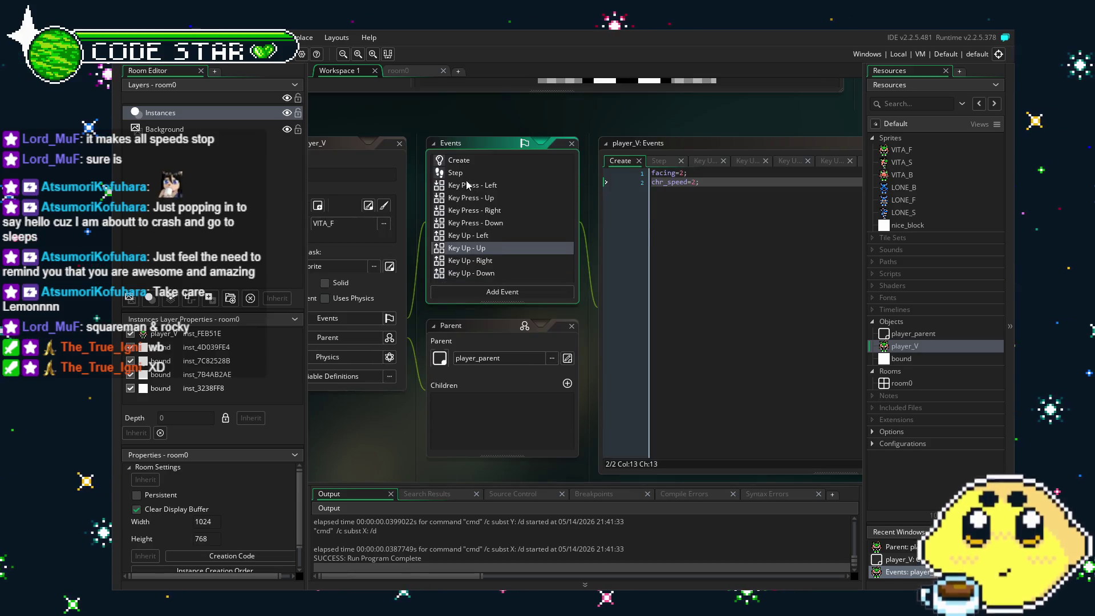
left_click(492, 187)
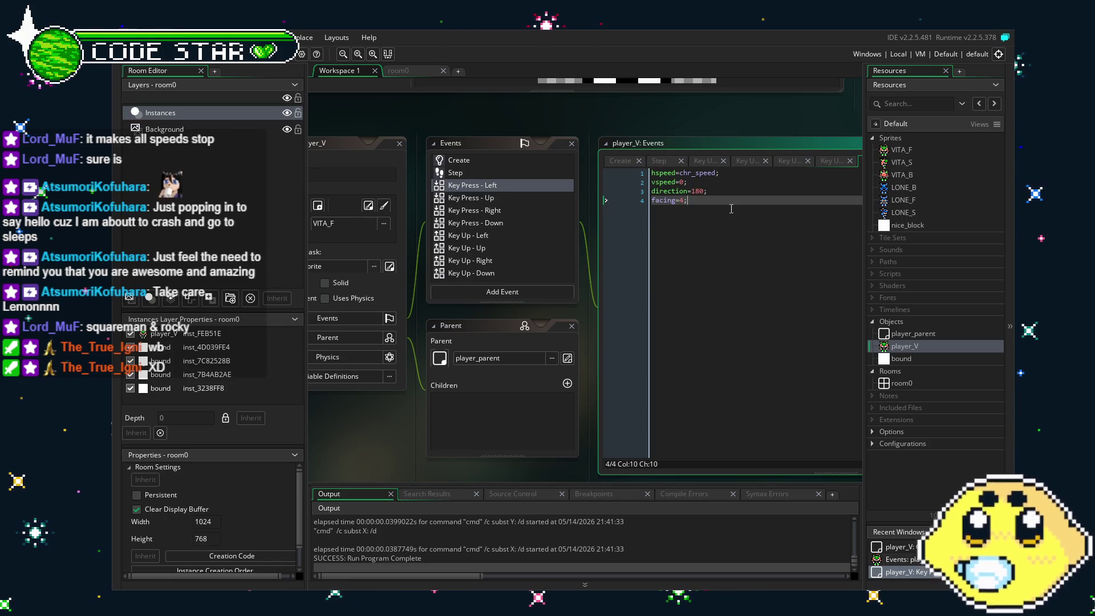
Add 'if !(sprite_index=VITA_S) {sprite_index=VITA_S;}' to Key Press - Left and select it
left_click(674, 311)
key("Return")
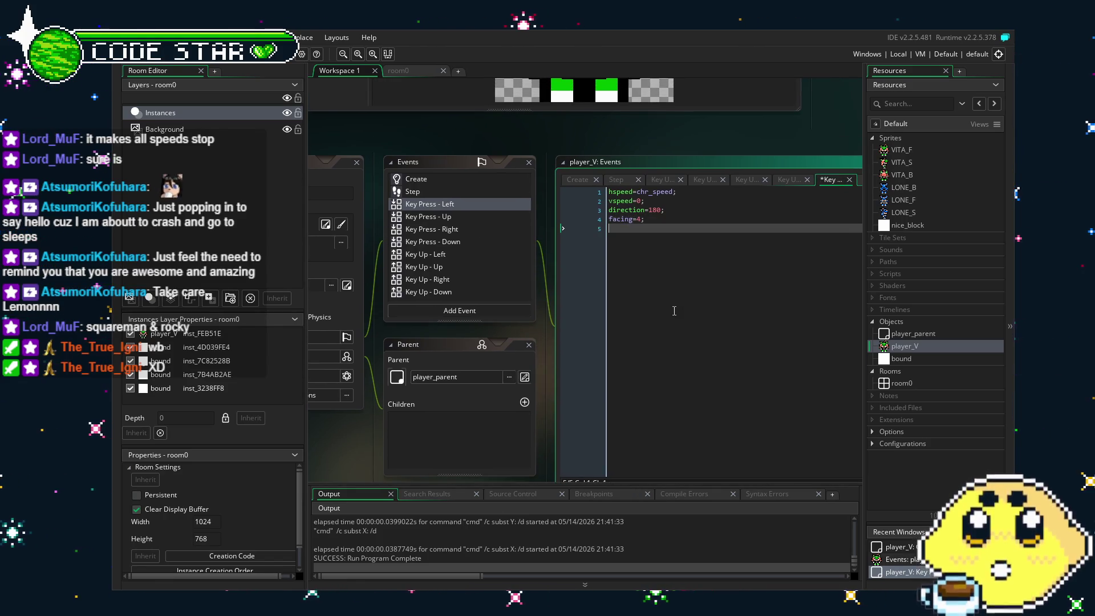
type("if !(sprite_index=VITA_")
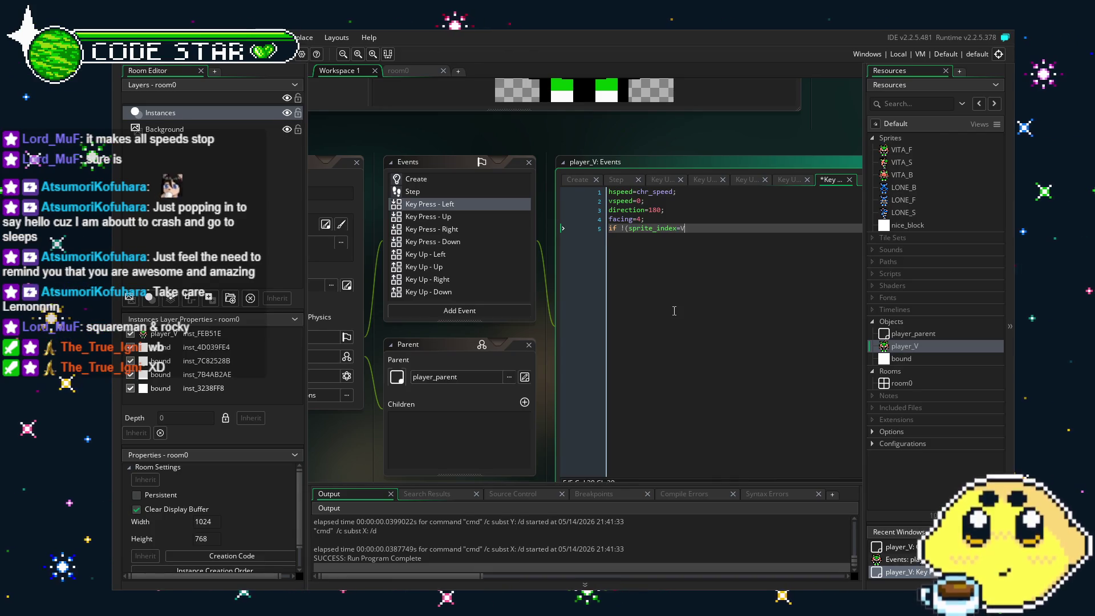
type("S")
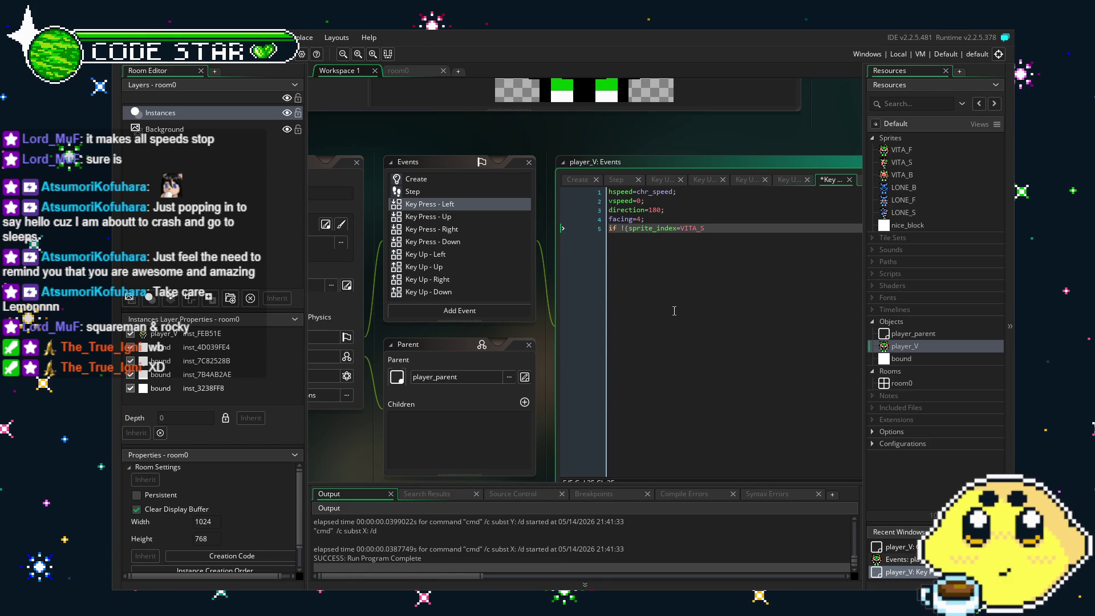
type(") {sprite_in")
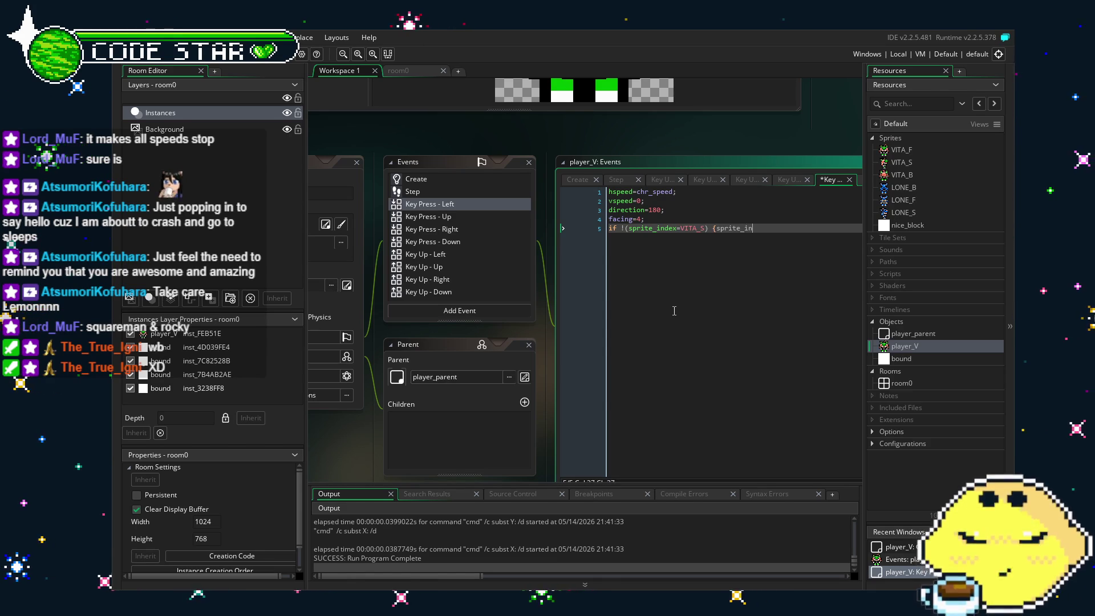
type("dex=VITA_S")
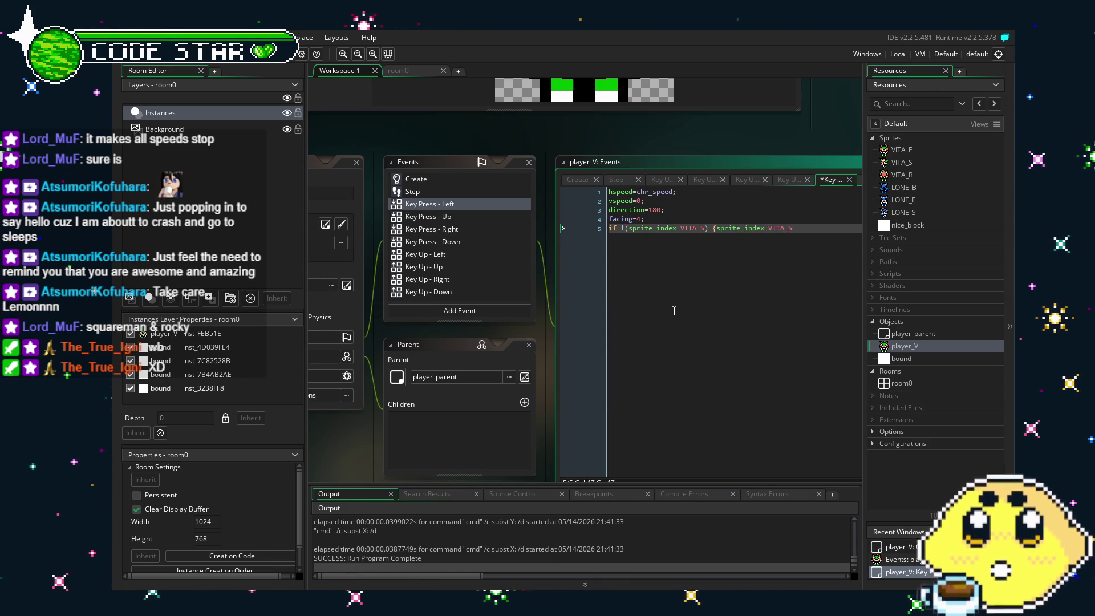
type(";}")
key("shift+Left")
key("shift+Left")
key("shift+Left")
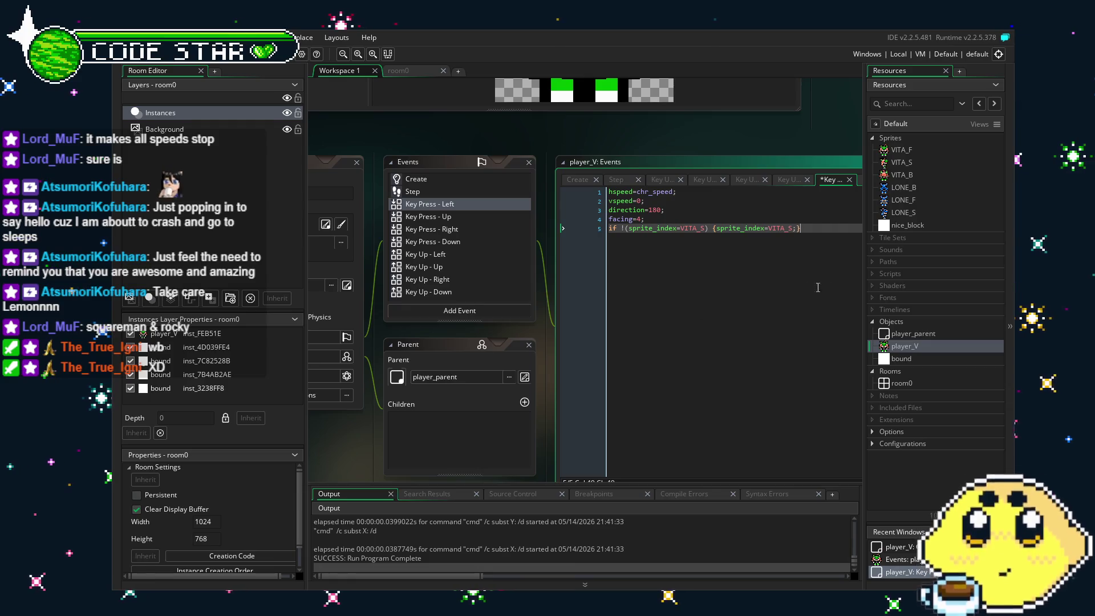
key("shift+Home")
key("ctrl+c")
Paste the sprite-switch line into the Key Press - Up and Key Press - Right events
left_click(427, 216)
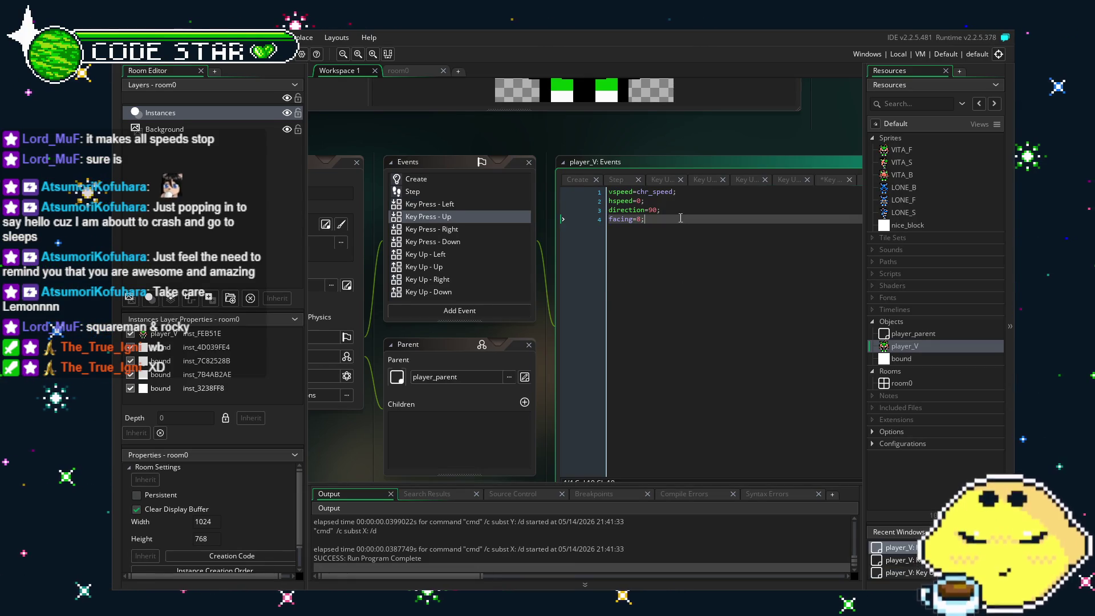
key("Return")
key("ctrl+v")
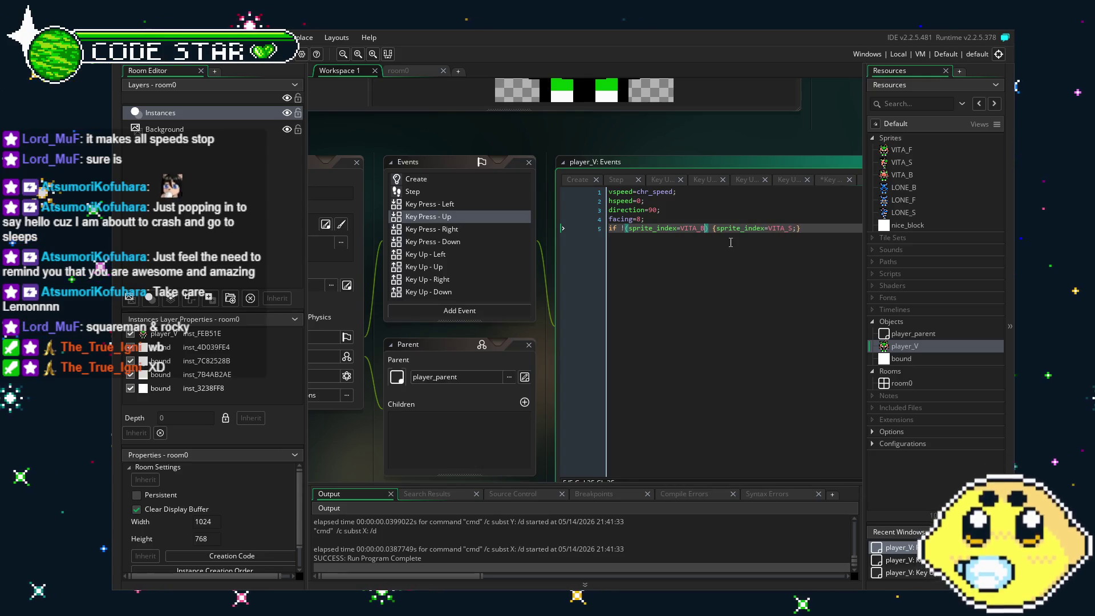
left_click(462, 229)
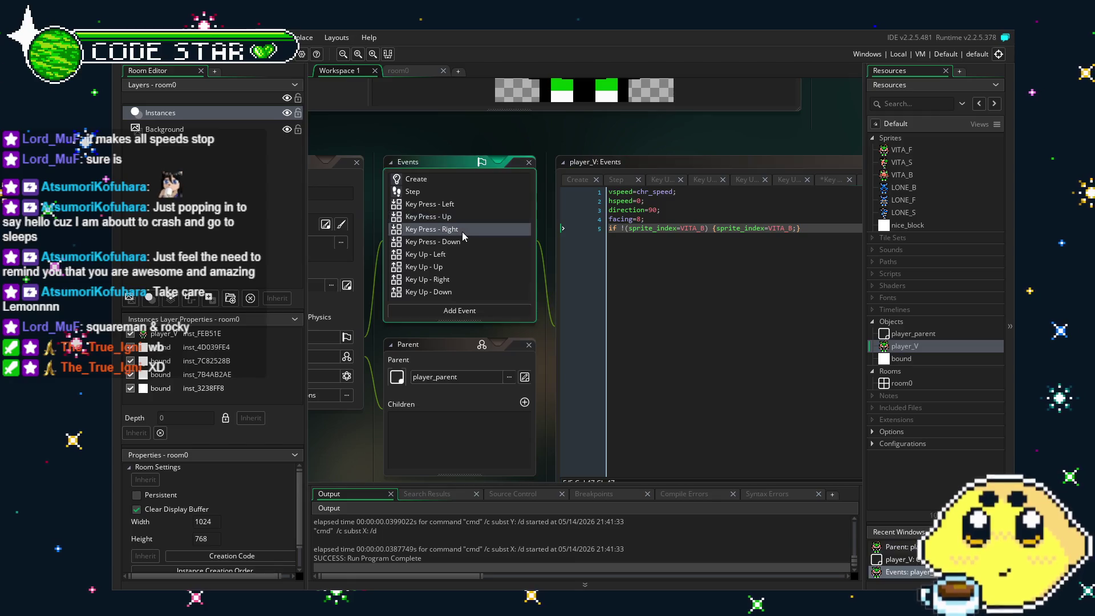
left_click(691, 240)
key("Return")
key("ctrl+v")
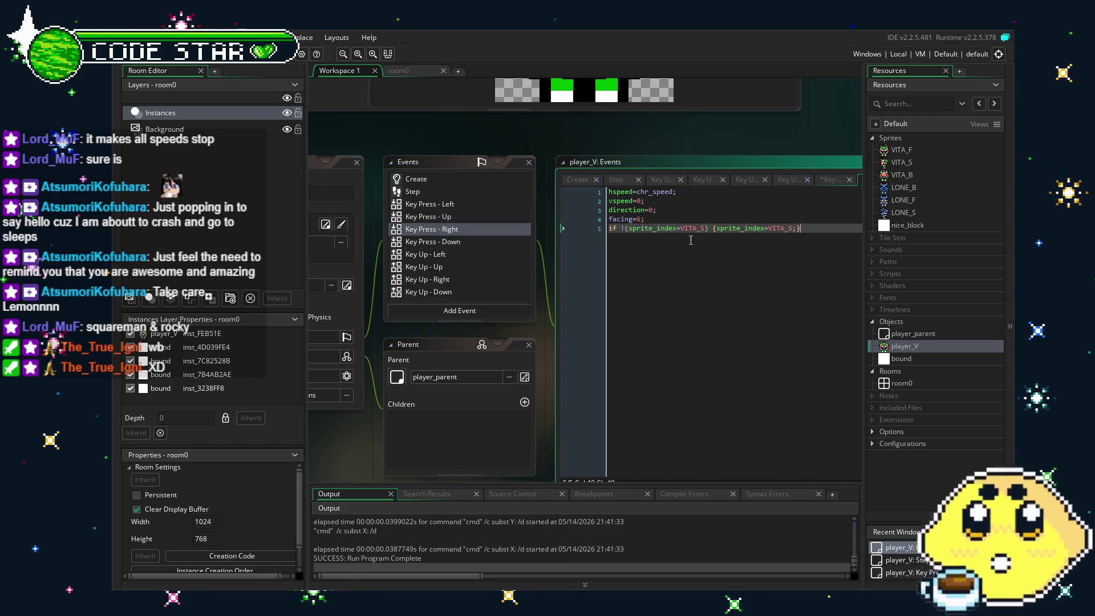
left_click(706, 227)
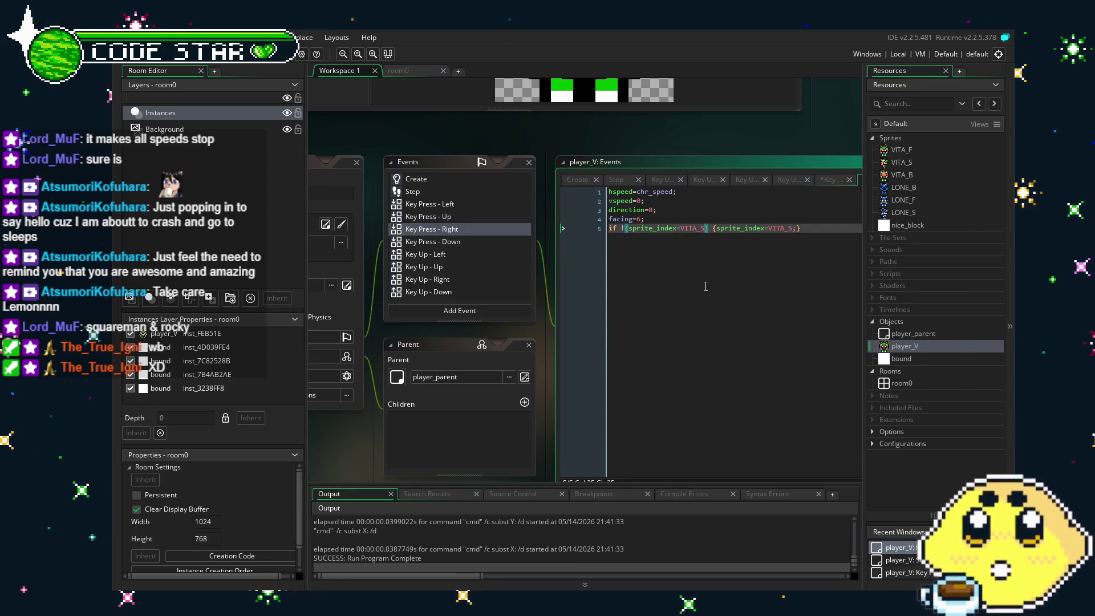
key("ctrl+Tab")
left_click(467, 227)
Paste the line into Key Press - Down, change its sprite to VITA_F, and save the project
left_click(473, 243)
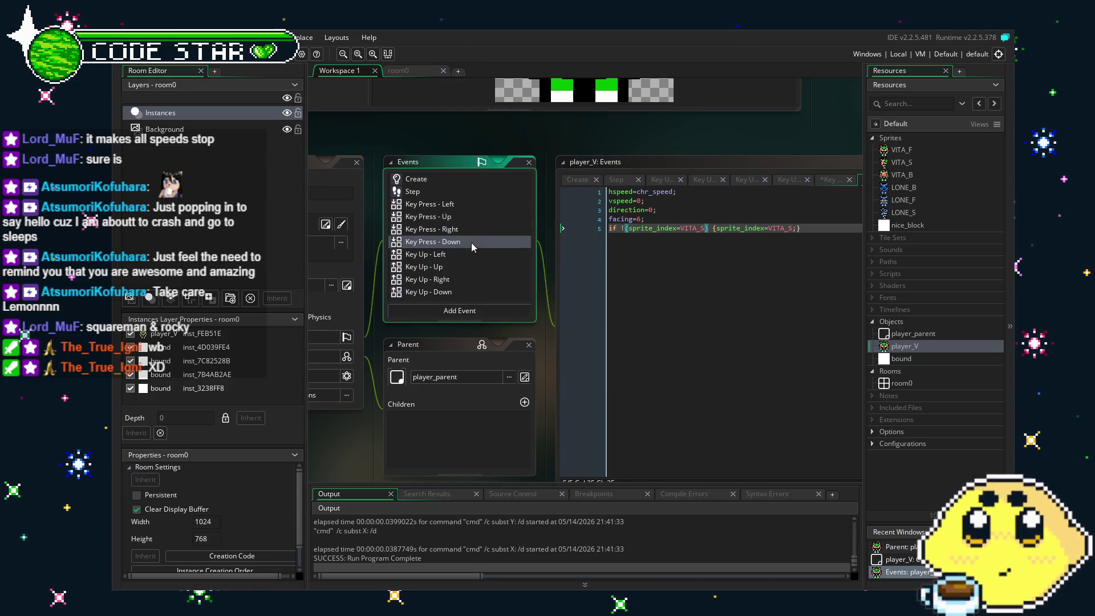
key("Return")
key("ctrl+v")
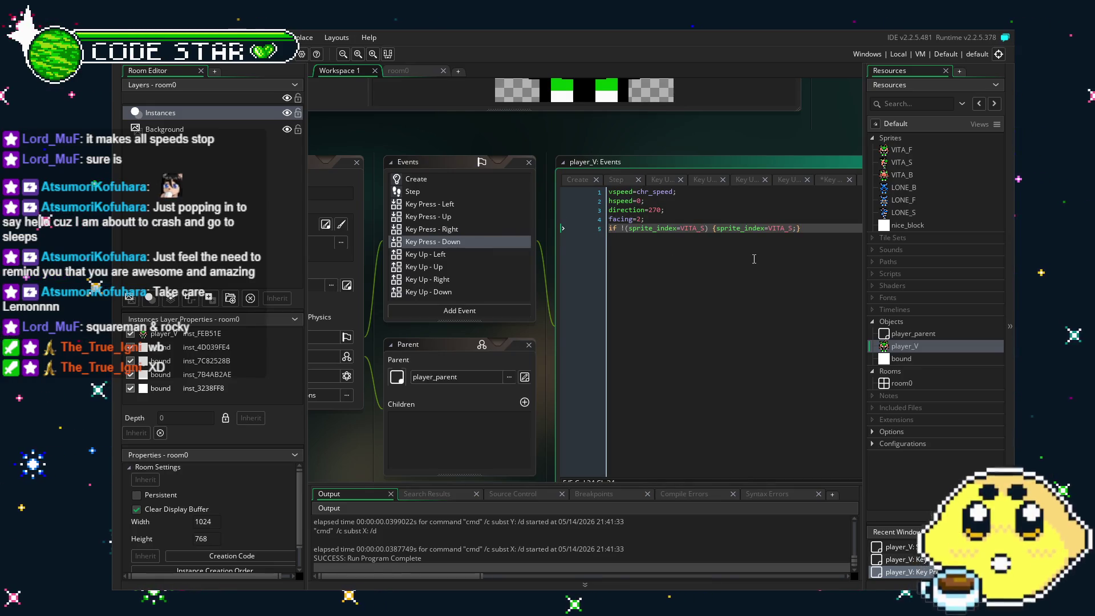
key("BackSpace")
left_click(793, 228)
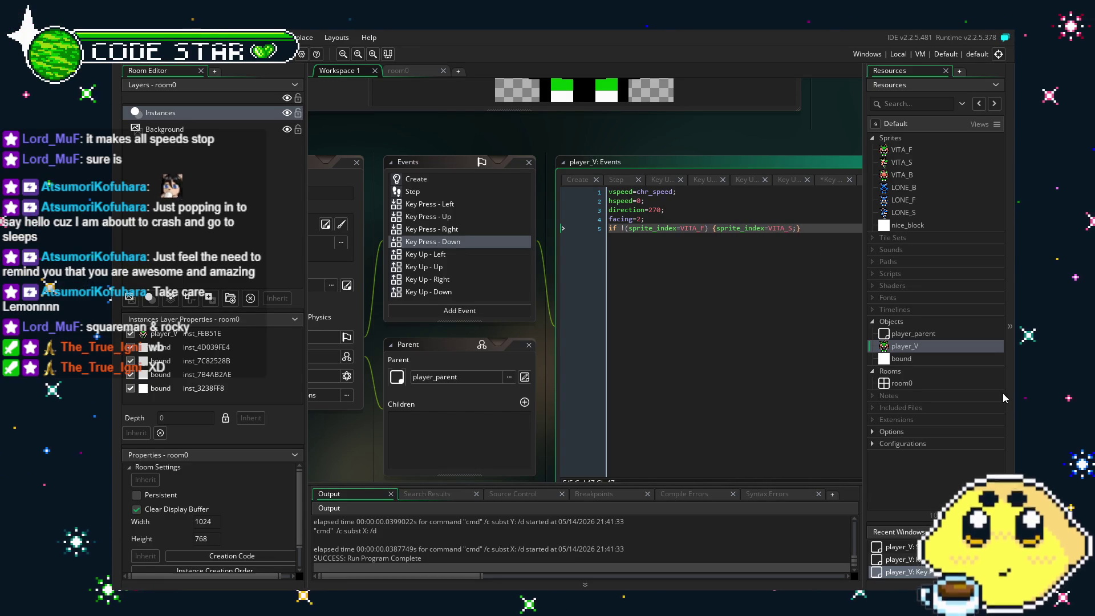
key("ctrl+s")
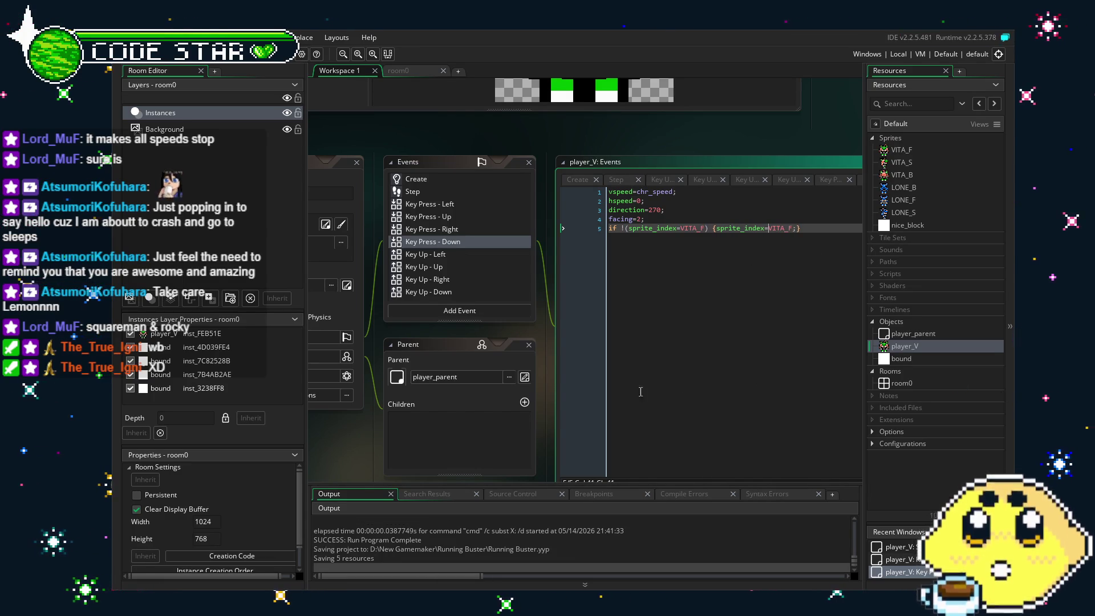
left_click_drag(650, 390, 716, 336)
Run the game with F5 and walk the player in all four directions past the walls
key("F5")
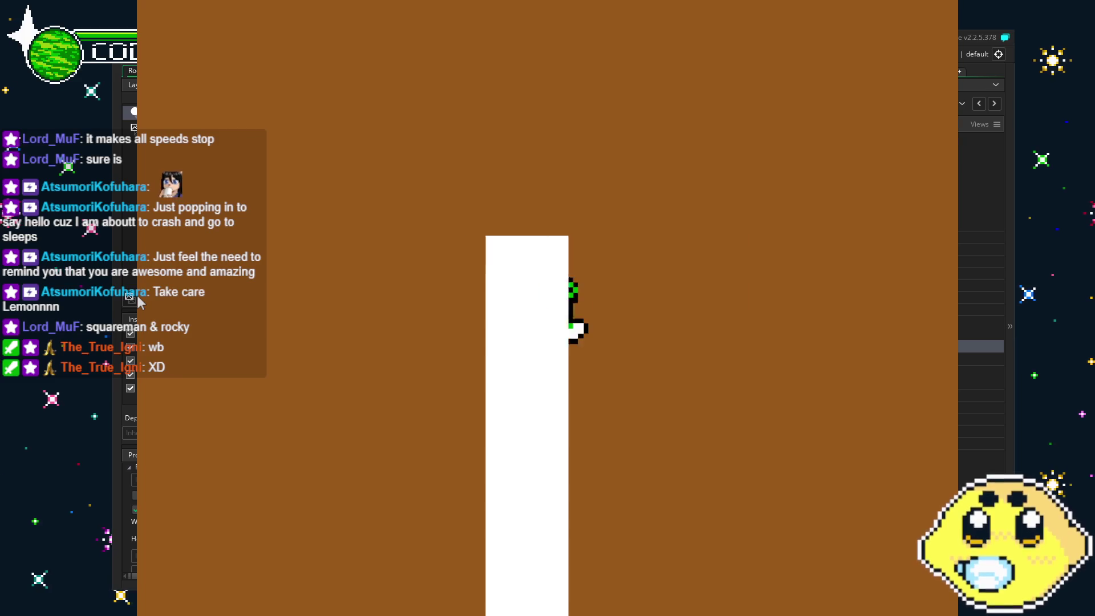
key("Down")
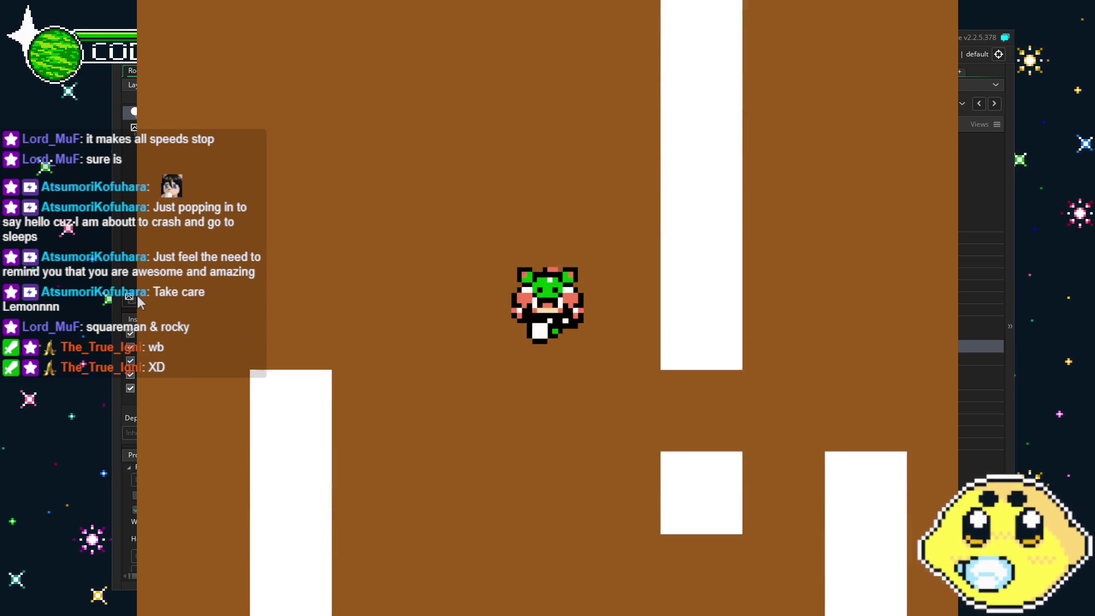
key("Left")
key("Right")
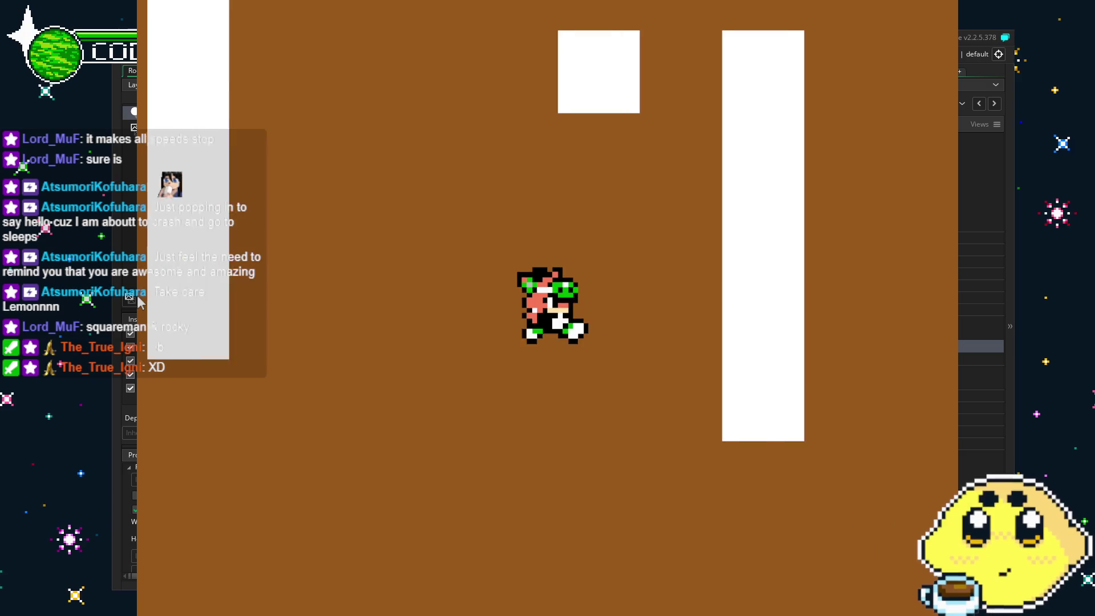
key("Up")
key("Left")
key("Down")
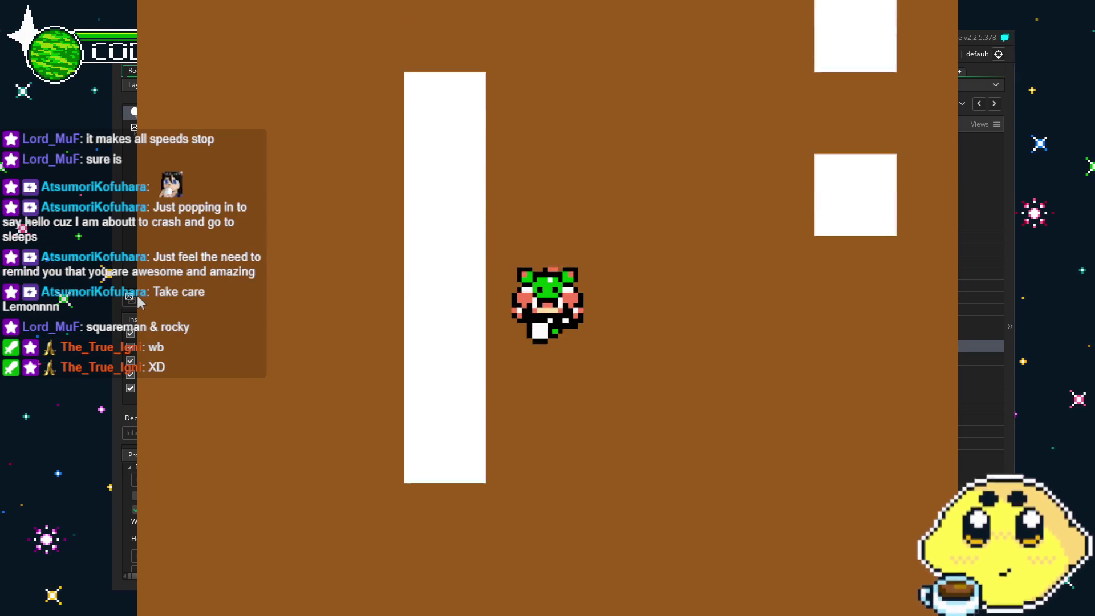
key("Right")
key("Down")
key("Down")
key("Left")
key("Right")
key("Right")
key("Down")
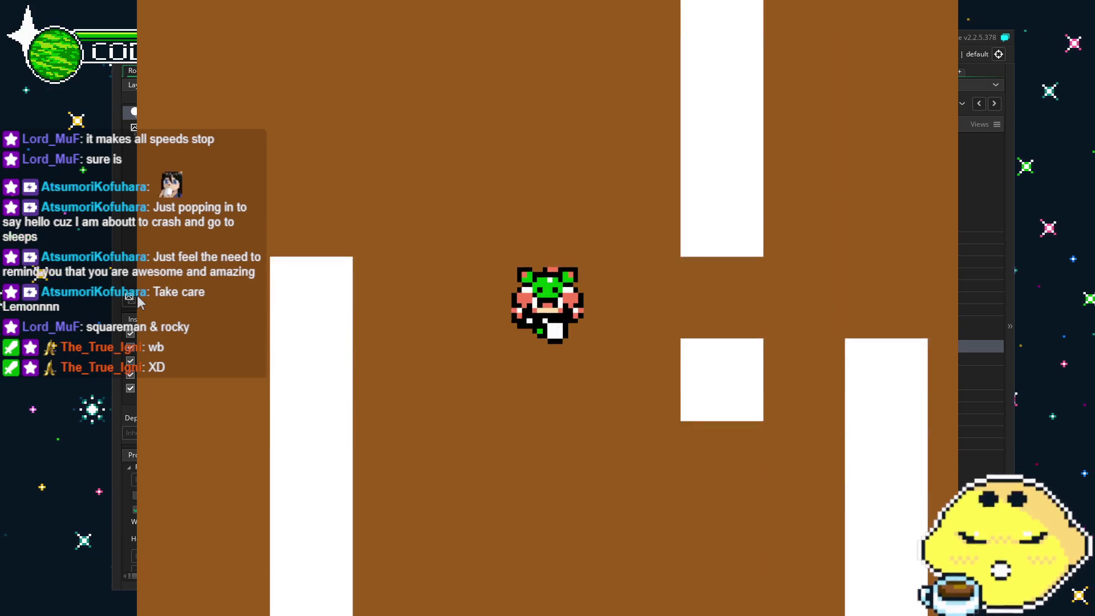
key("Right")
key("Right")
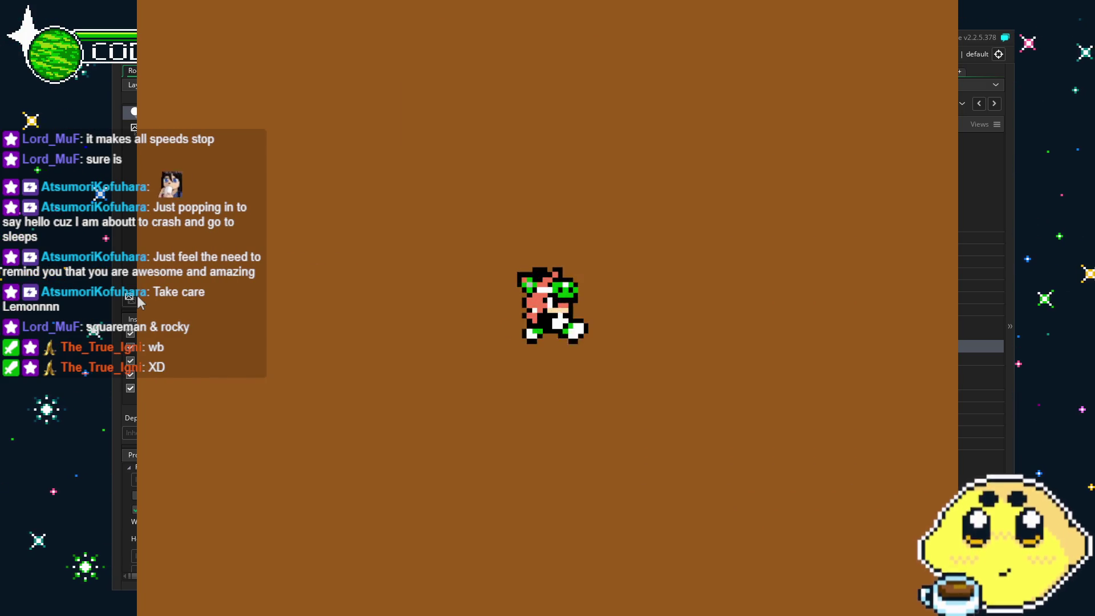
Steer the player right and down through the maze, checking its facing sprites
key("Down")
key("Down")
key("Right")
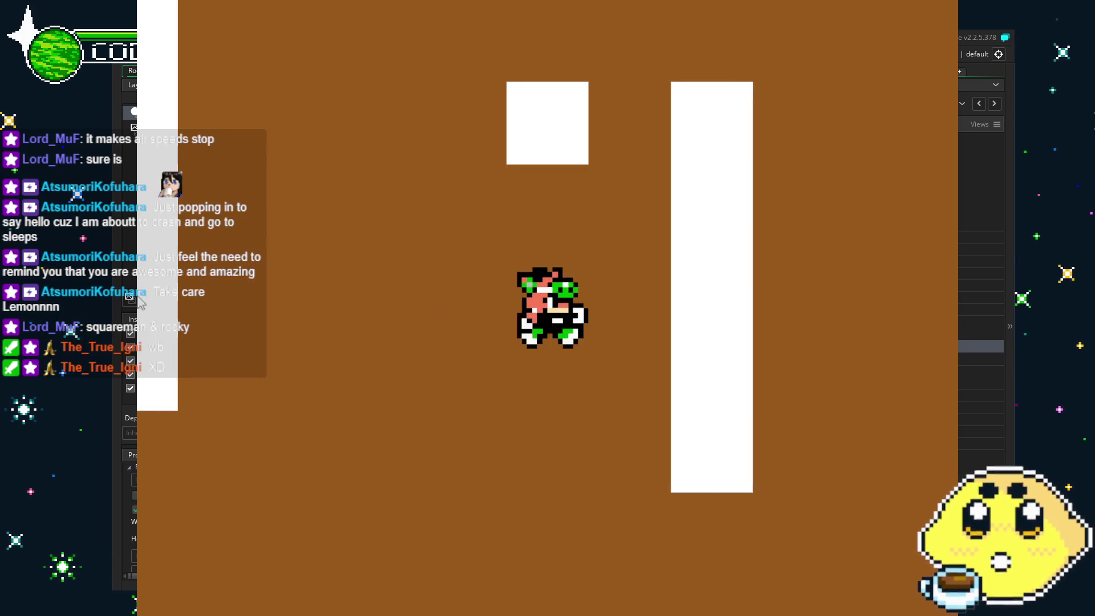
key("Up")
key("Left")
key("Left")
key("Right")
key("Down")
key("Up")
key("Right")
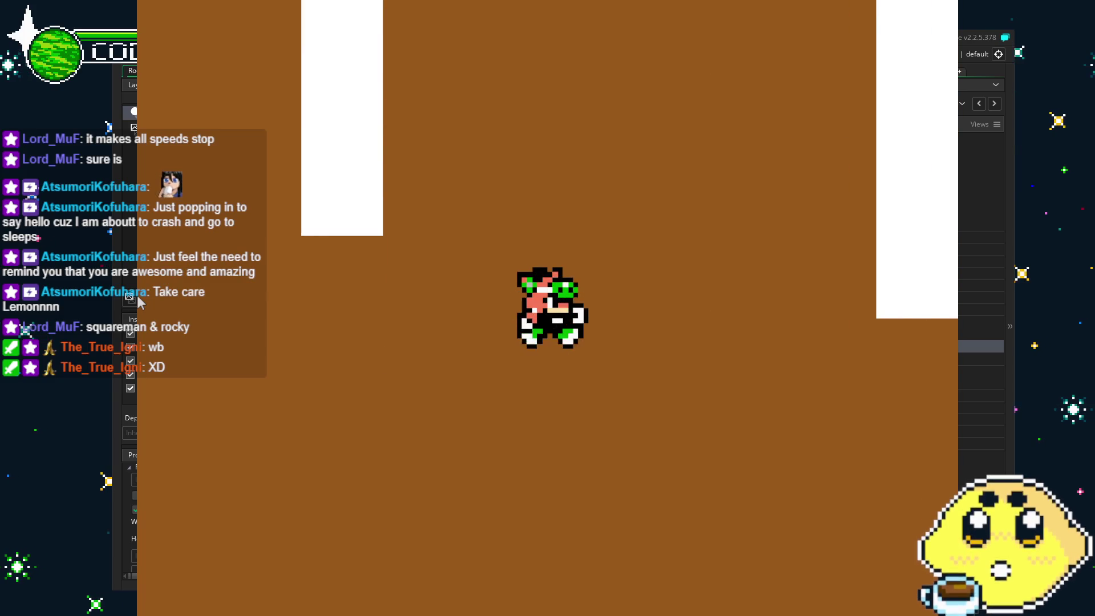
key("Up")
key("Right")
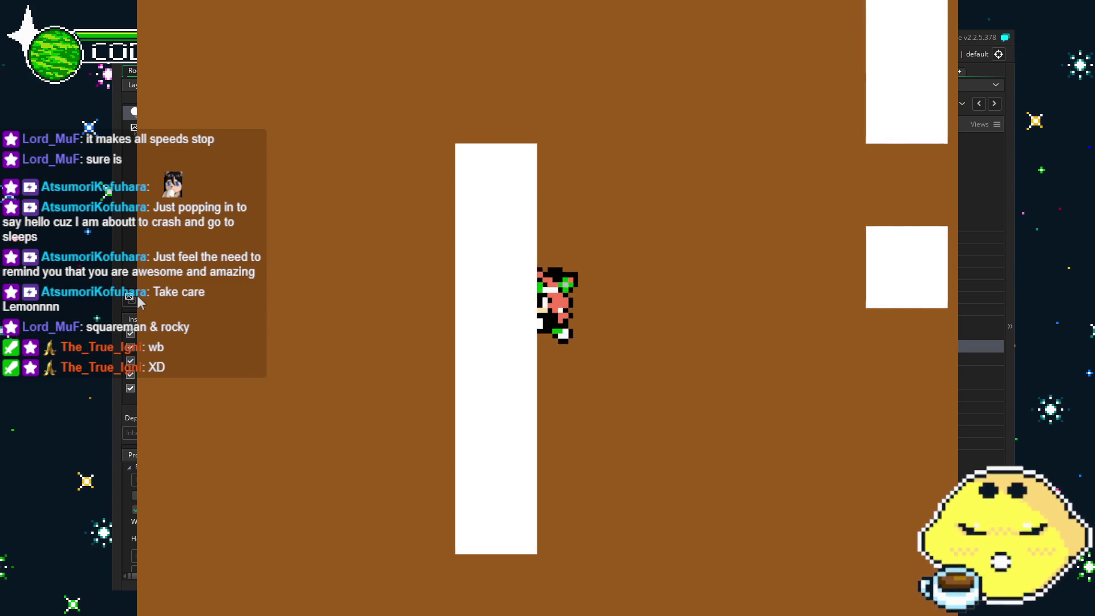
key("Right")
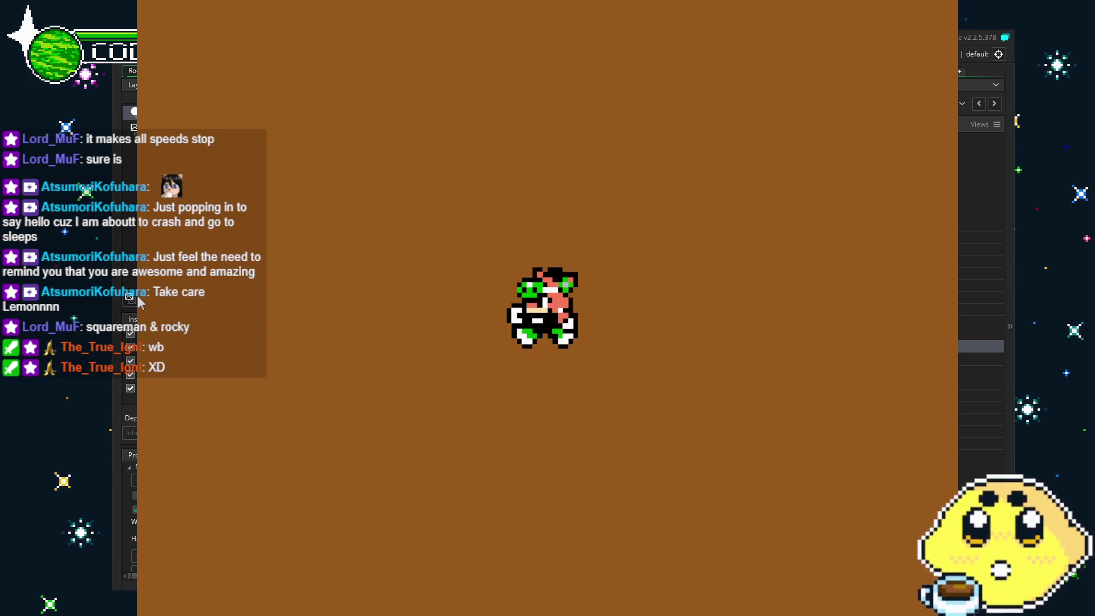
key("Down")
key("Right")
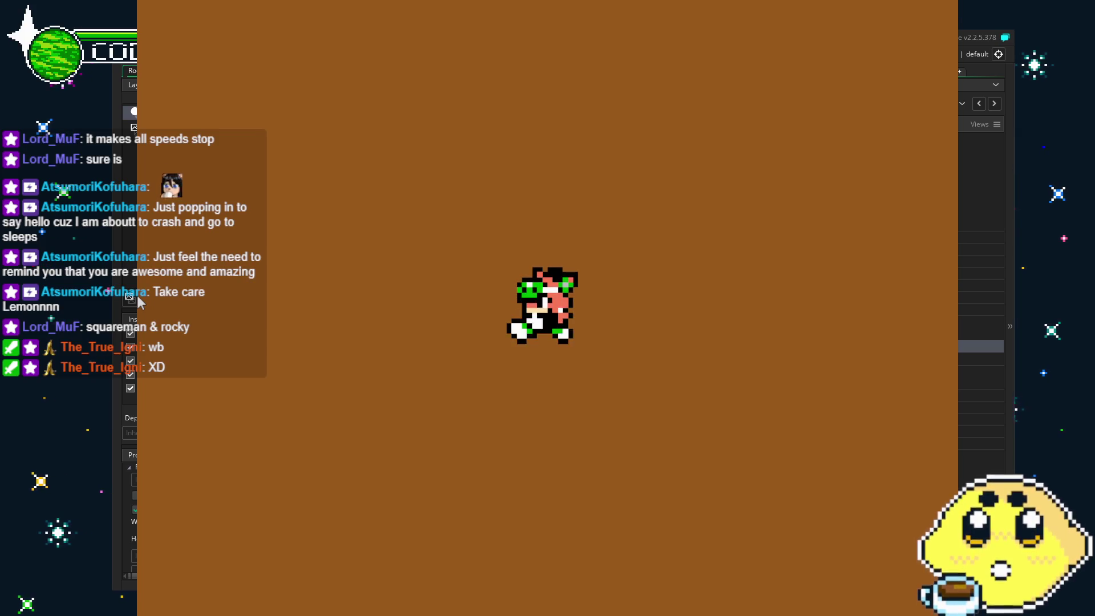
key("Down")
key("Right")
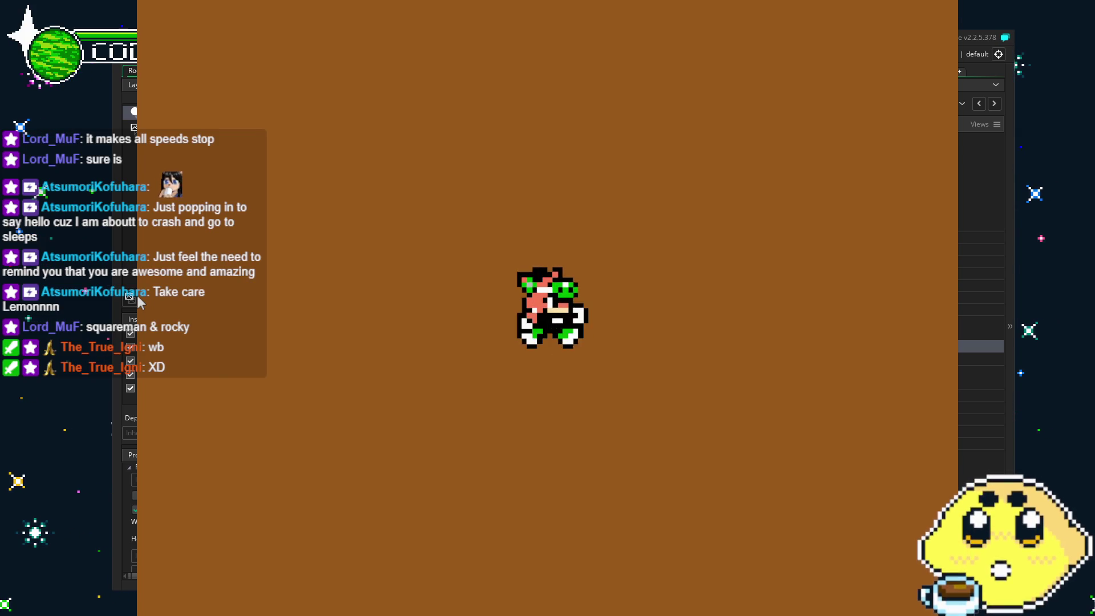
key("Down")
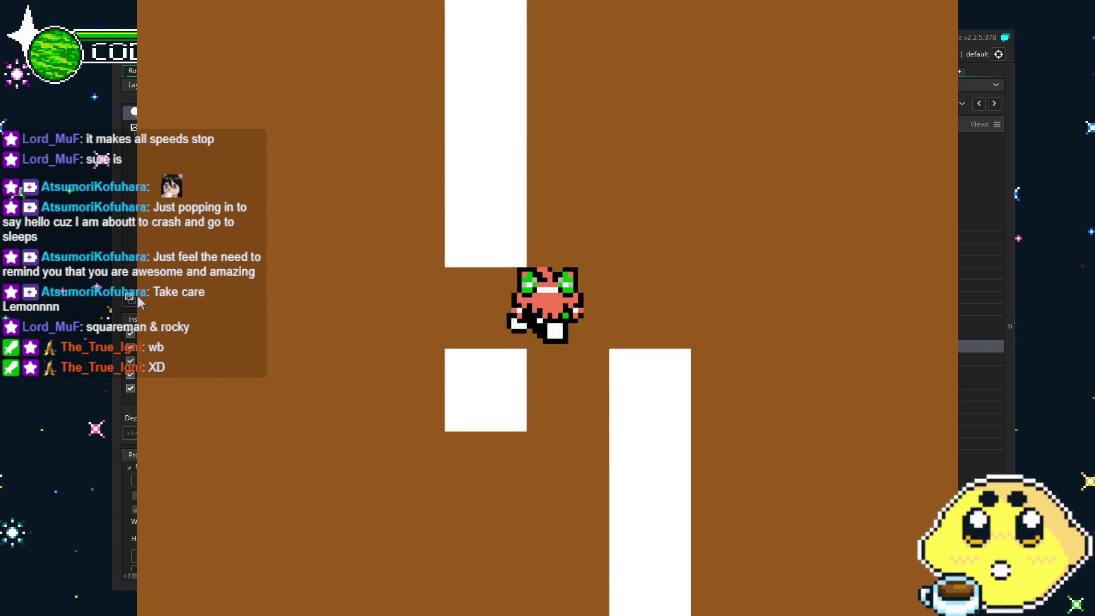
key("Down")
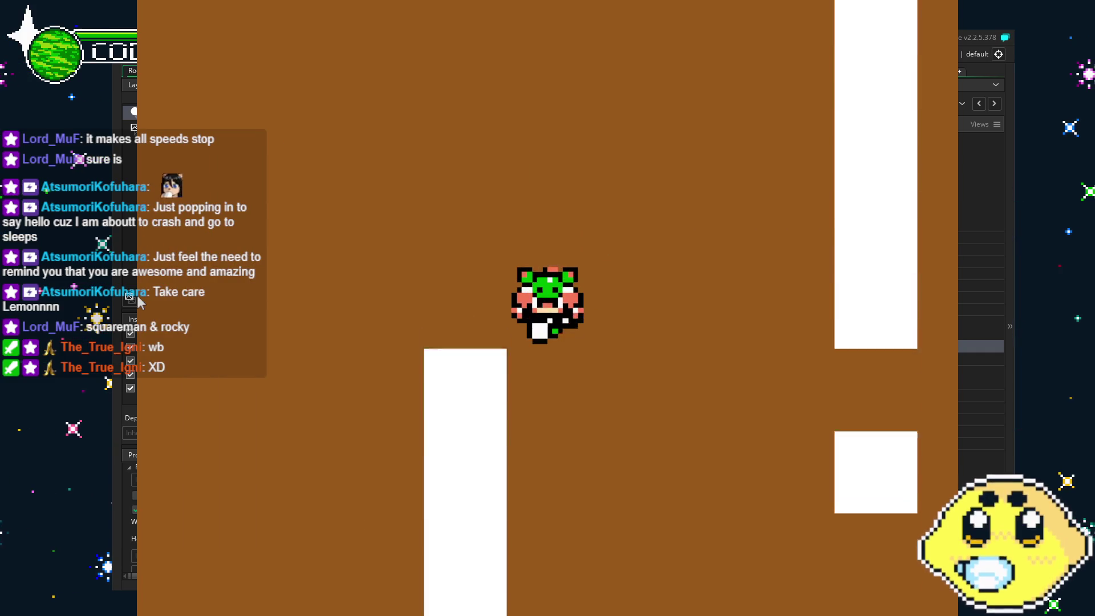
key("Right")
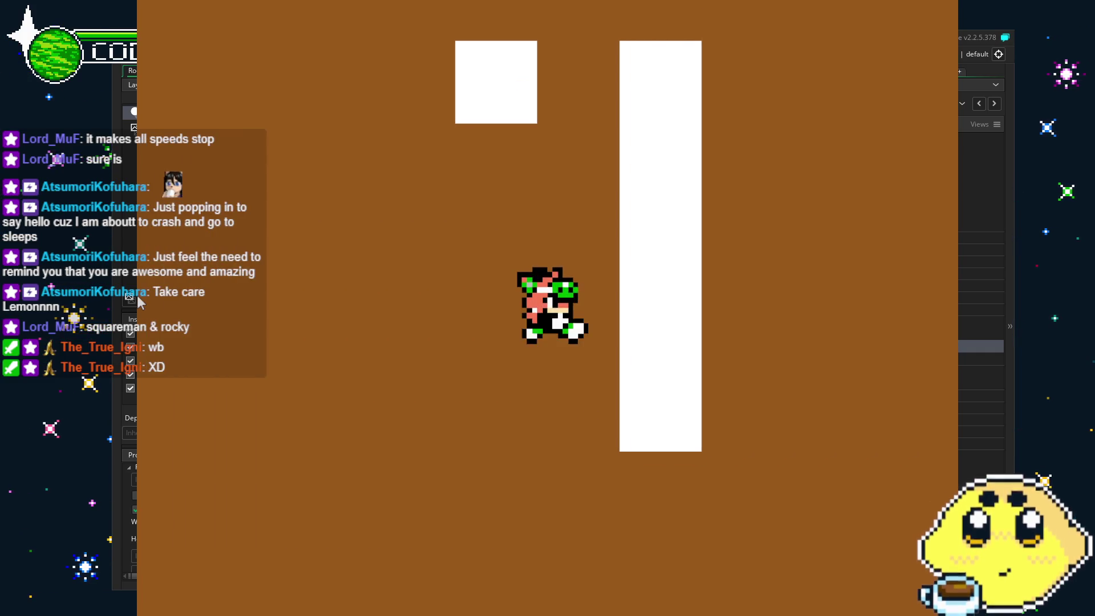
key("Down")
key("Right")
Keep moving the player left, up and around the maze, then close the game with Alt+F4
key("Left")
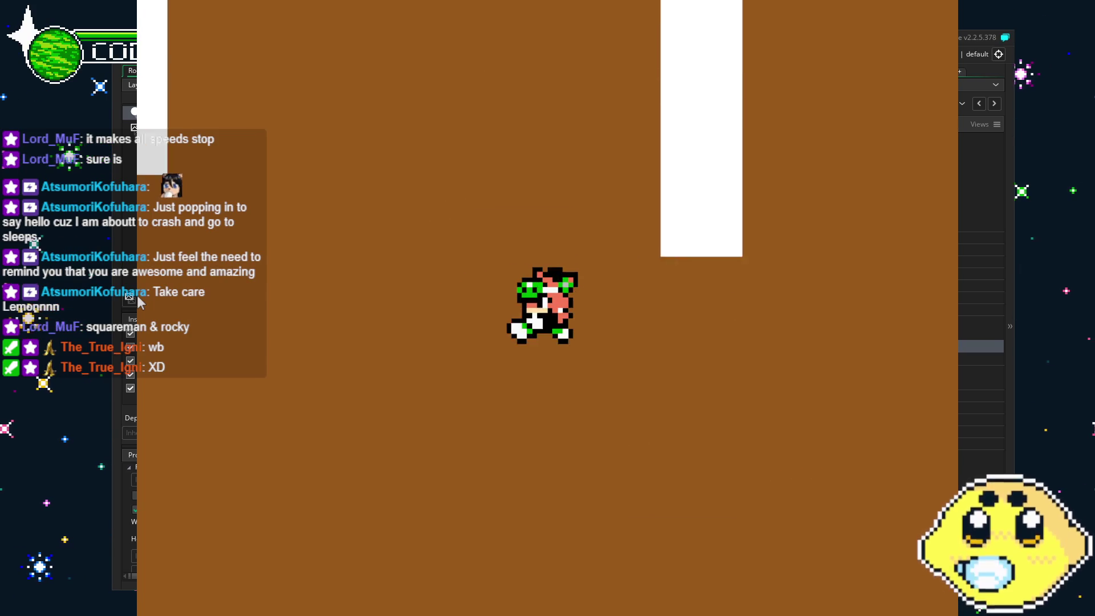
key("Left")
key("Up")
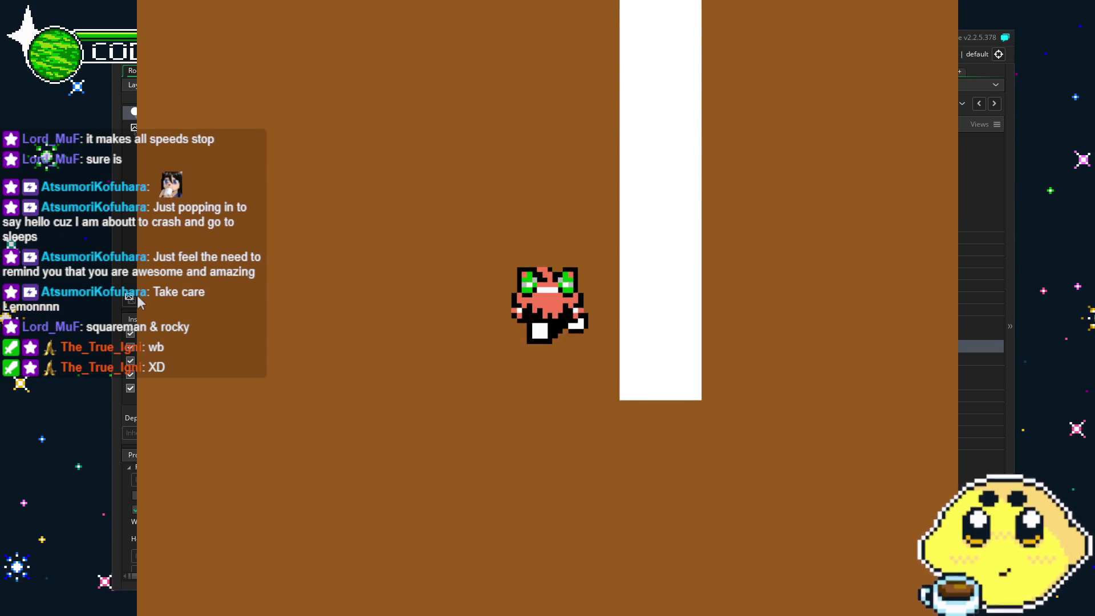
key("Right")
key("Down")
key("Right")
key("Up")
key("Right")
key("Down")
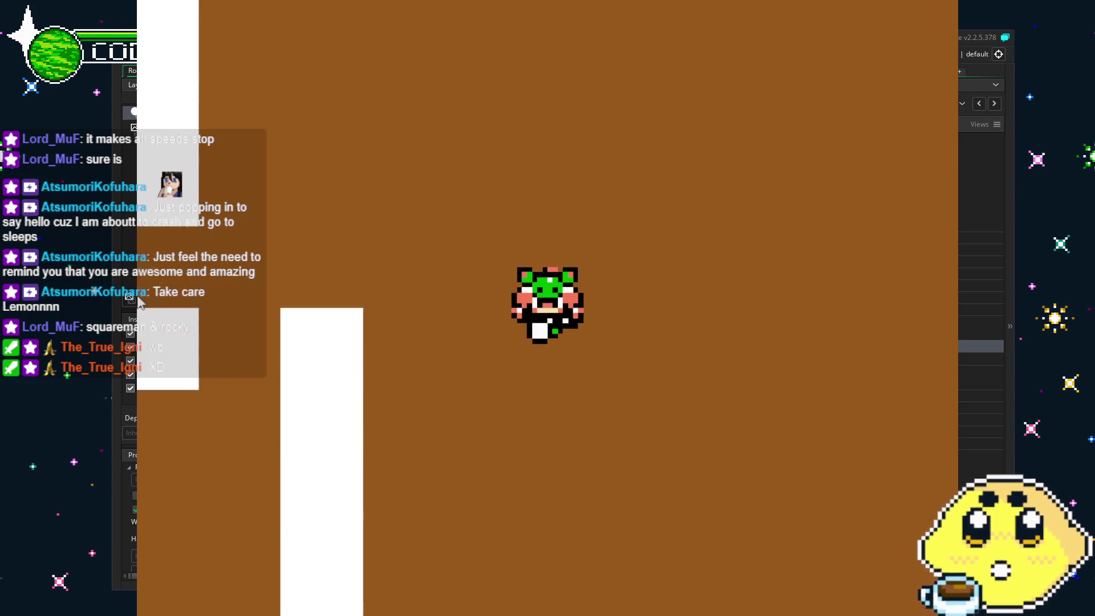
key("Left")
key("Left")
key("Up")
key("Right")
key("Up")
key("Left")
key("Up")
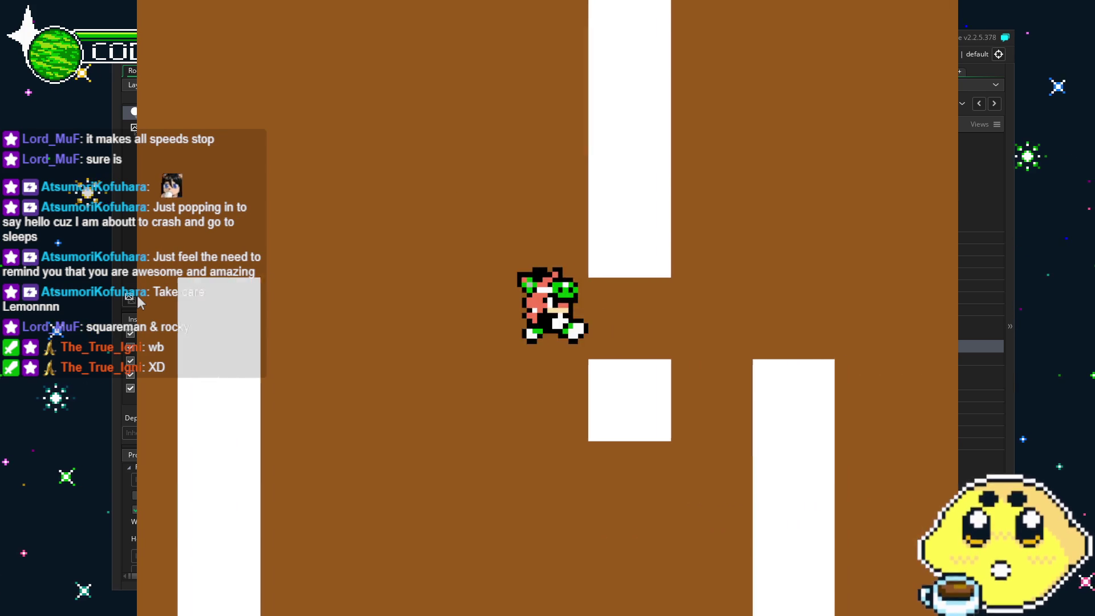
key("Right")
key("Left")
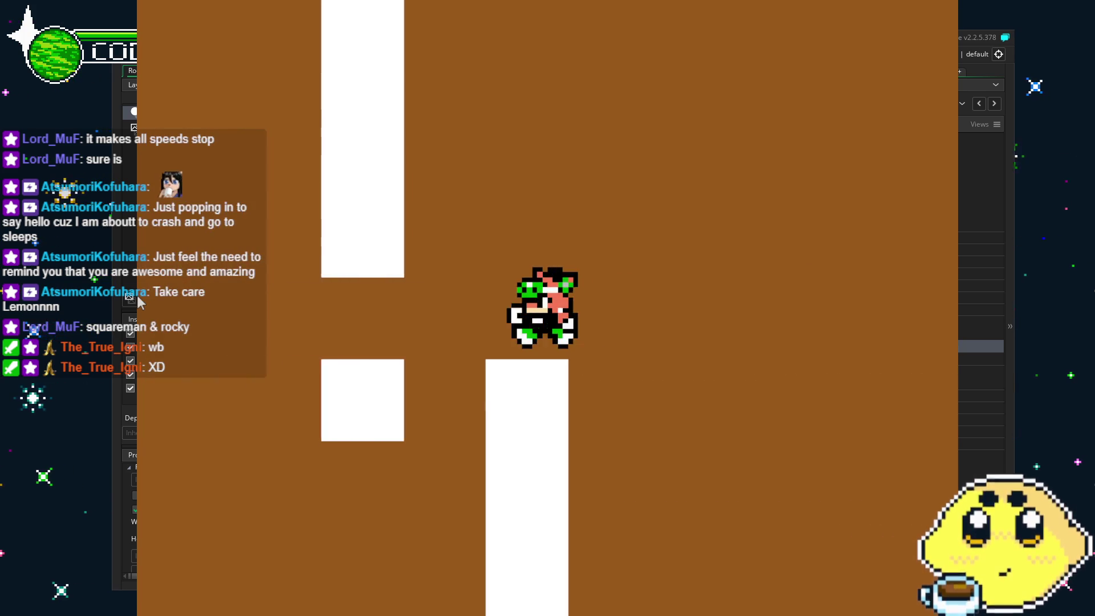
key("Down")
key("Right")
key("Up")
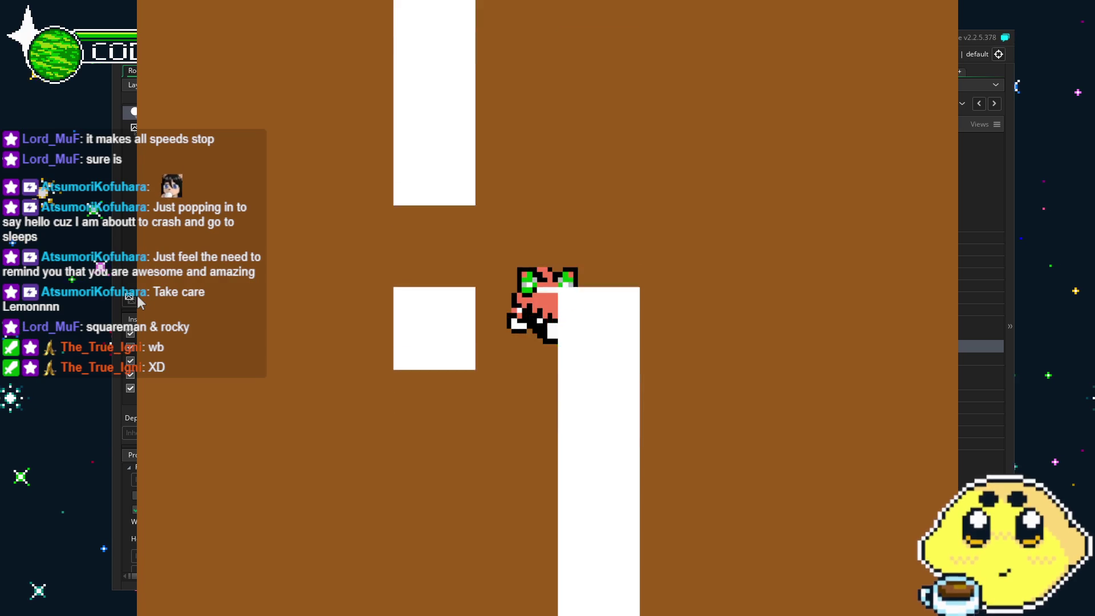
key("Left")
key("Down")
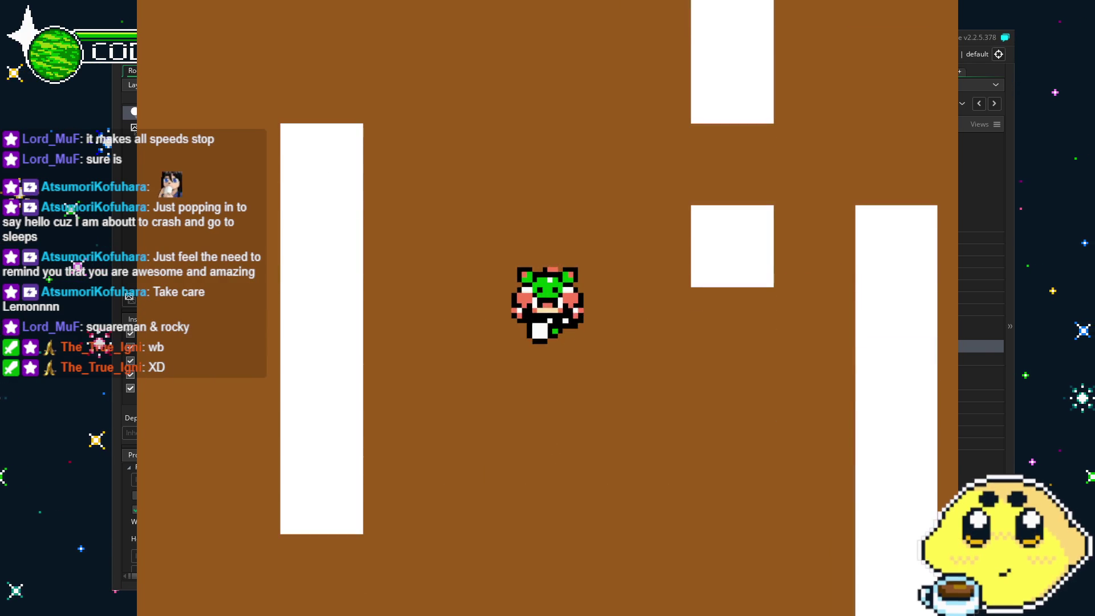
key("alt+F4")
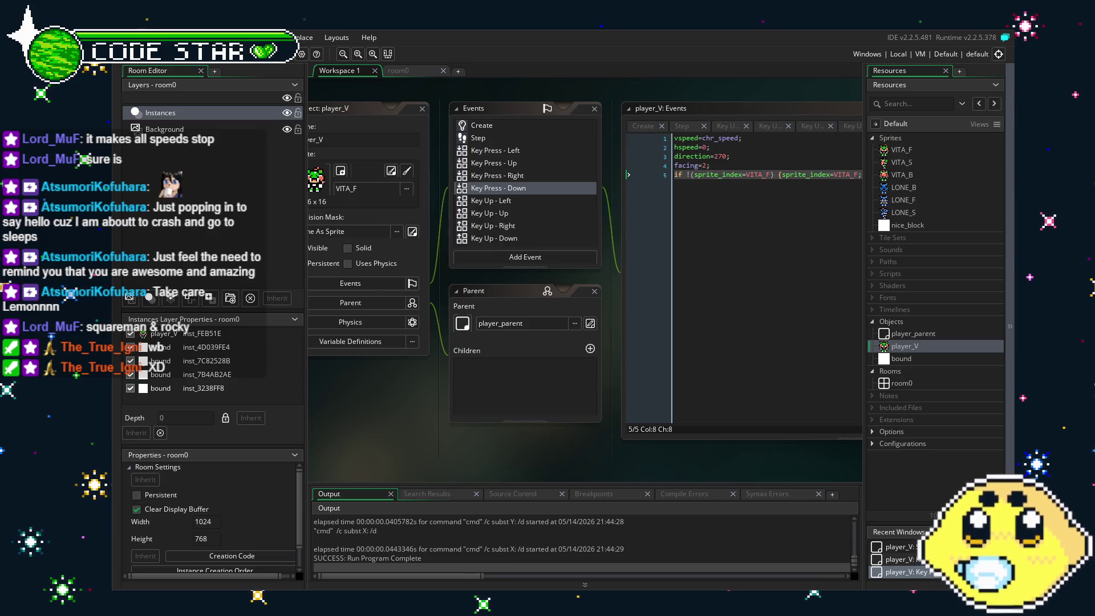
mouse_move(419, 451)
left_mouse_down()
mouse_move(472, 450)
mouse_move(422, 450)
mouse_move(415, 474)
left_mouse_up()
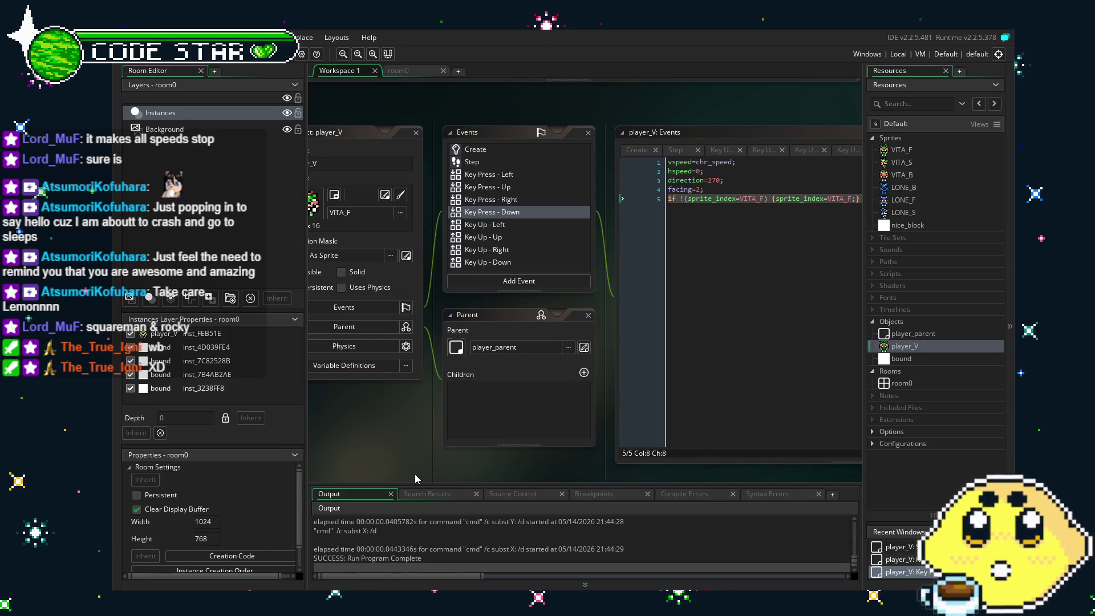
scroll(543, 255, "down", 2)
scroll(543, 255, "up", 2)
left_click(419, 378)
left_click_drag(419, 378, 441, 375)
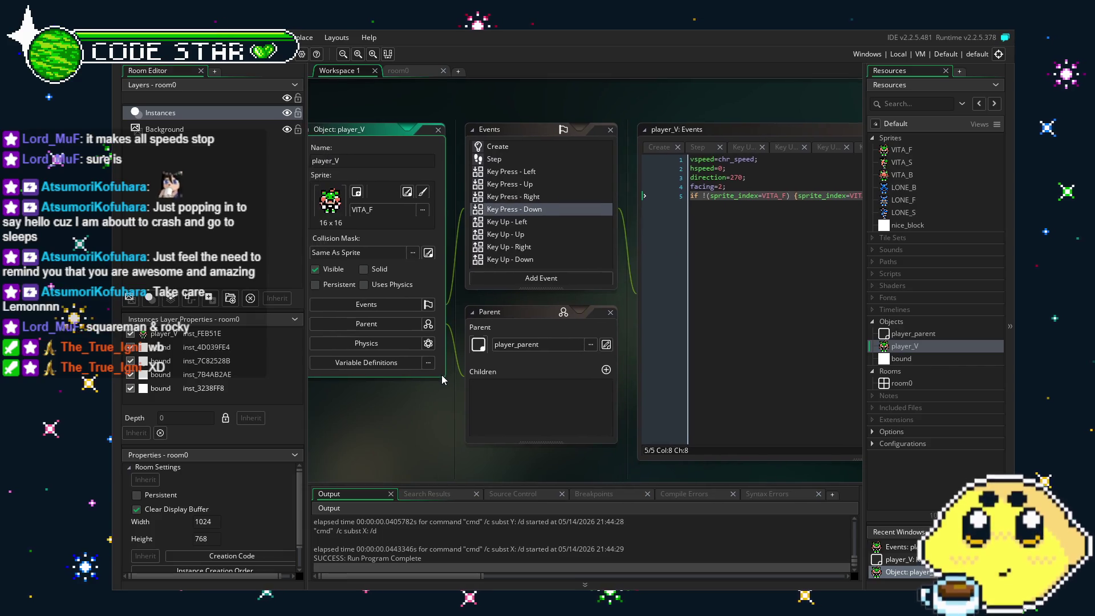
left_click(535, 224)
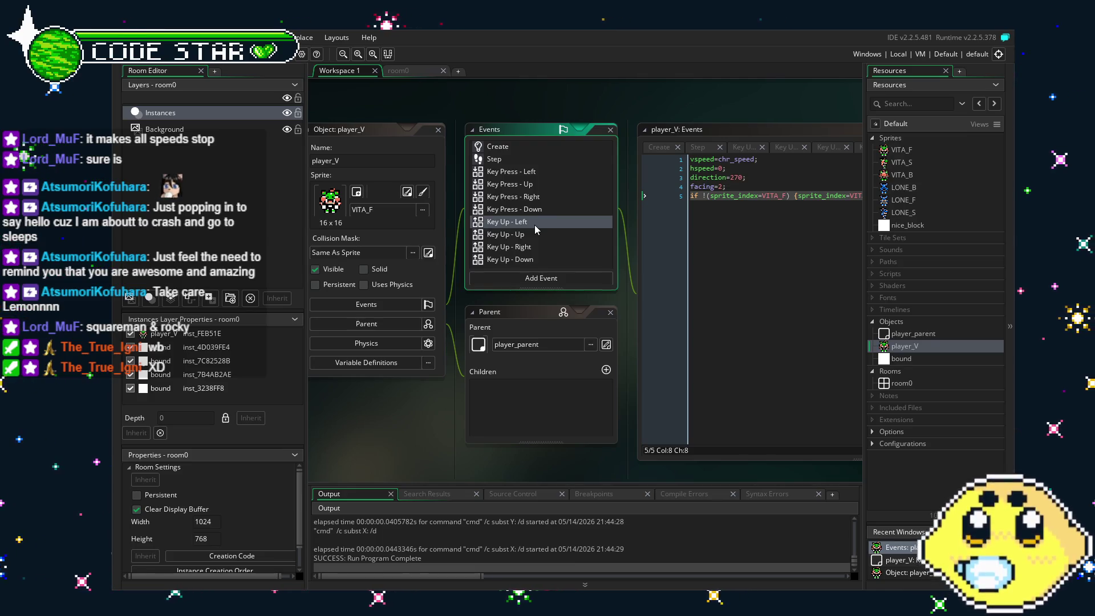
Review player_V's Create, Step, Key Press Left/Down and Key Up - Up event code
left_click(529, 148)
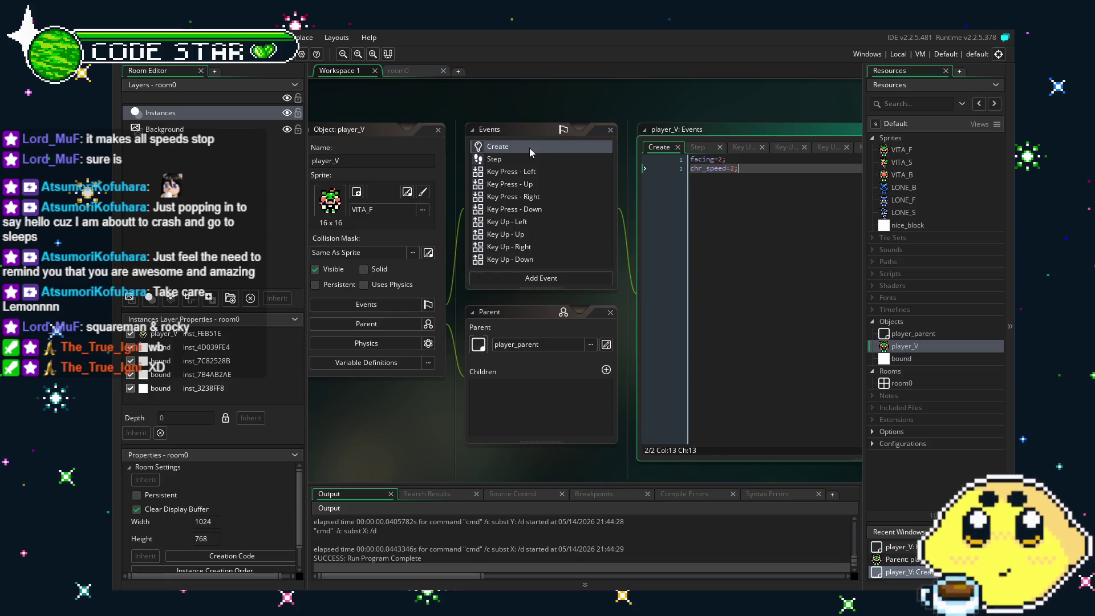
left_click(536, 159)
left_click(538, 174)
left_click(540, 212)
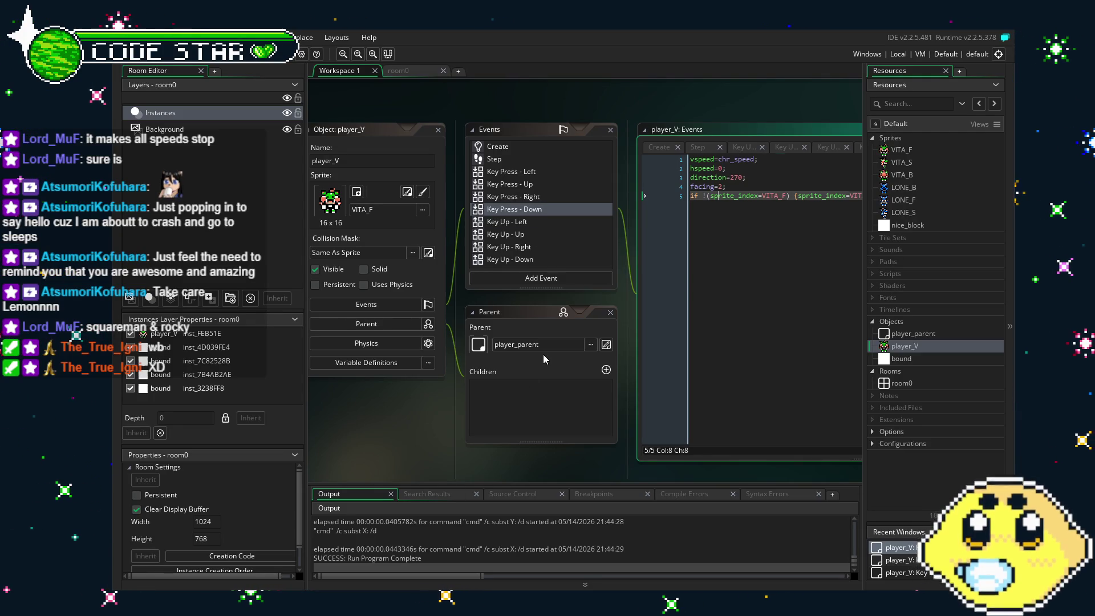
double_click(530, 222)
left_click(532, 209)
left_click(513, 171)
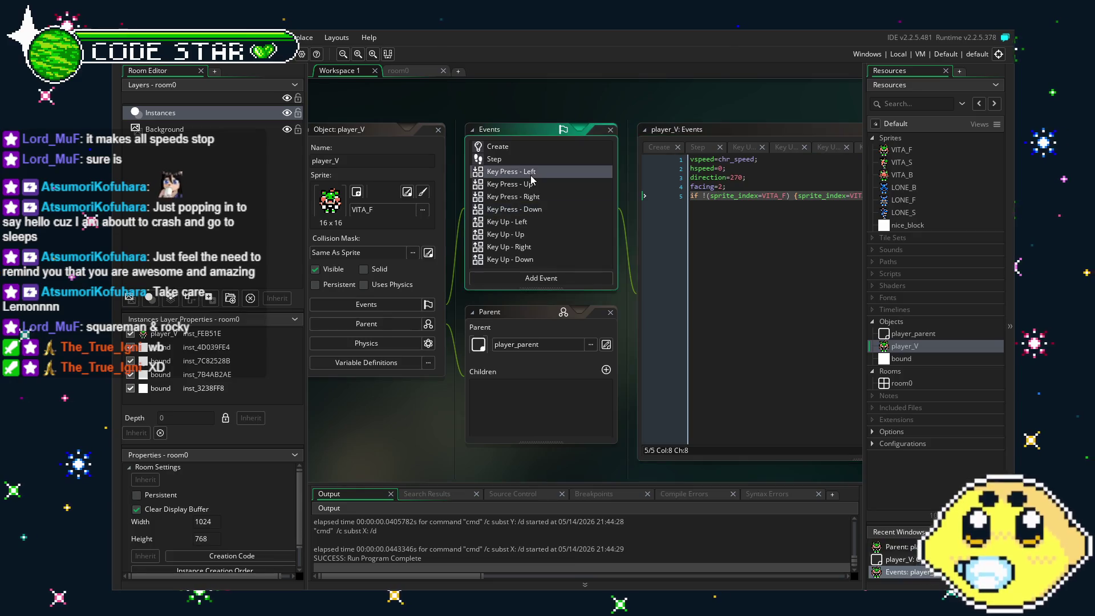
Confirm player_V keeps the VITA_F sprite and bring up the room0 layout
left_click(370, 209)
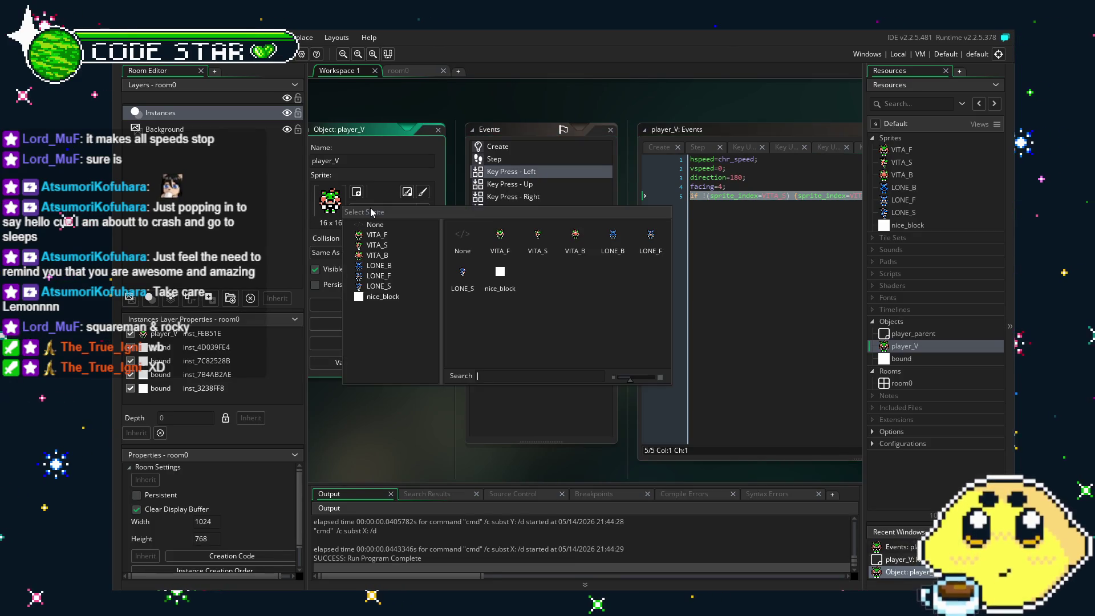
left_click(396, 408)
left_click(414, 70)
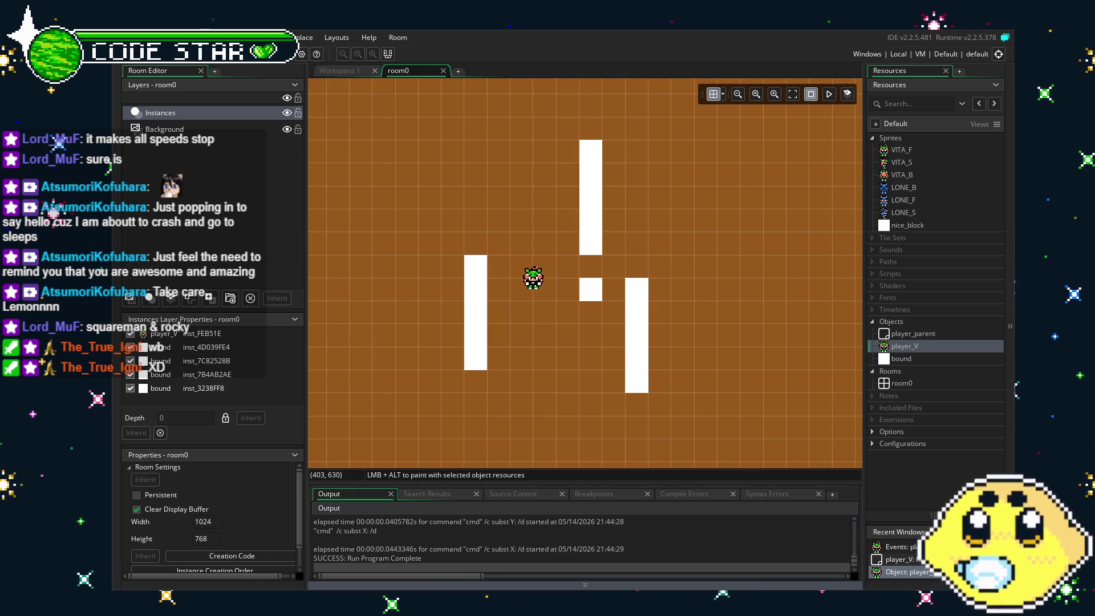
Go back from room0 to Workspace 1 and reposition it to show player_V's Key Up events
left_click_drag(475, 430, 455, 425)
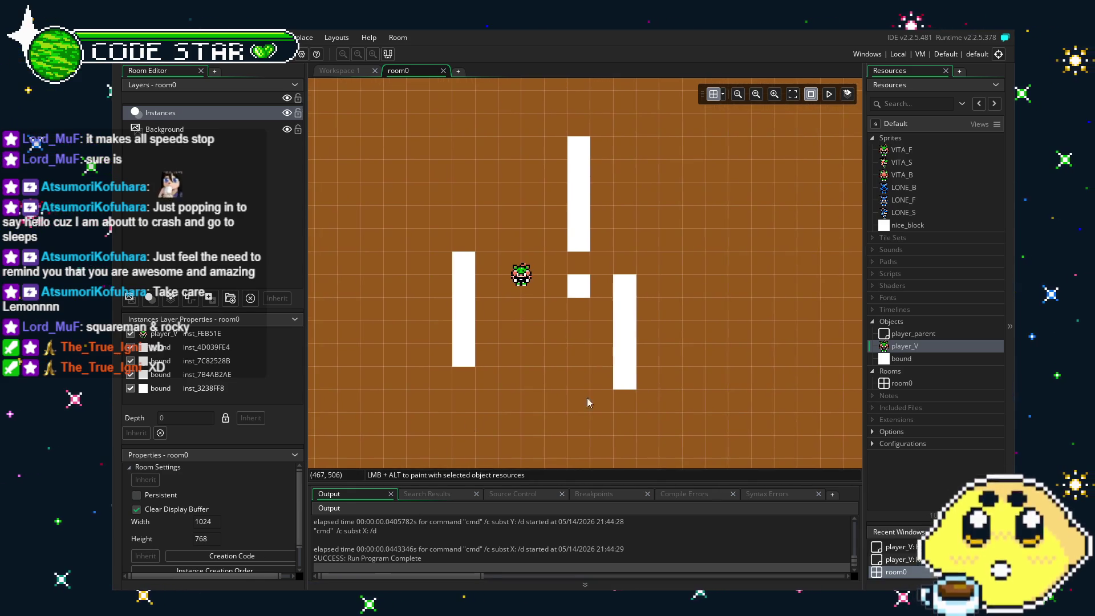
double_click(899, 346)
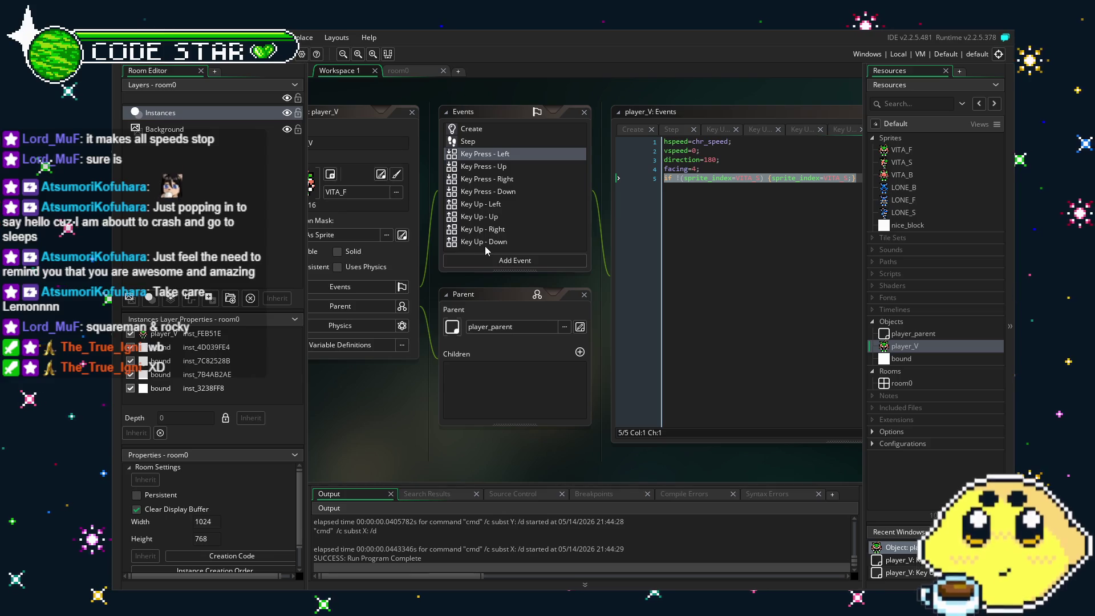
left_click_drag(395, 469, 458, 476)
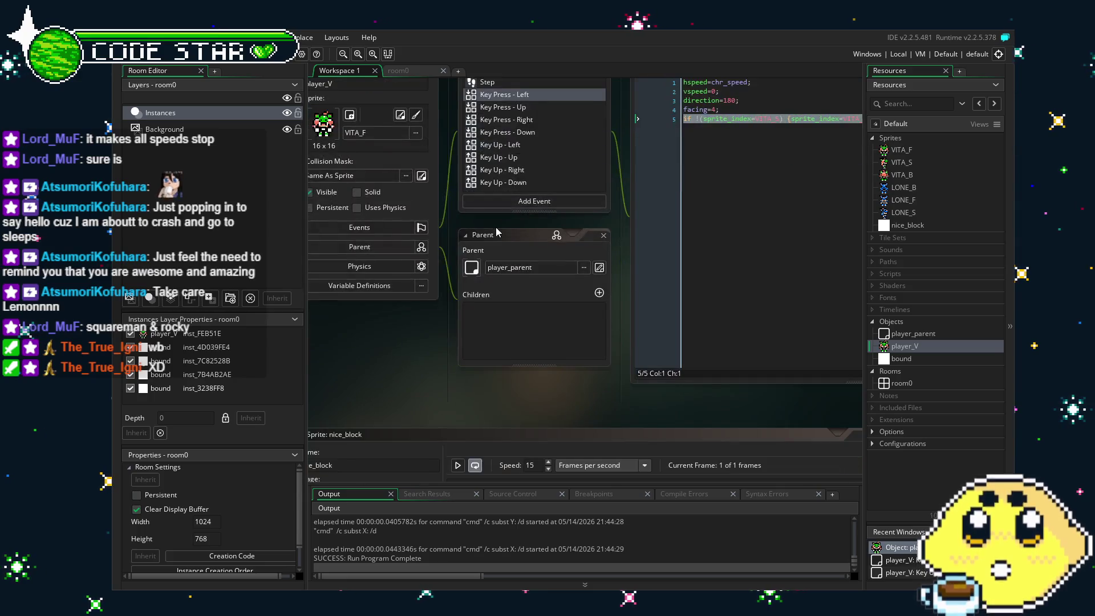
left_click(515, 226)
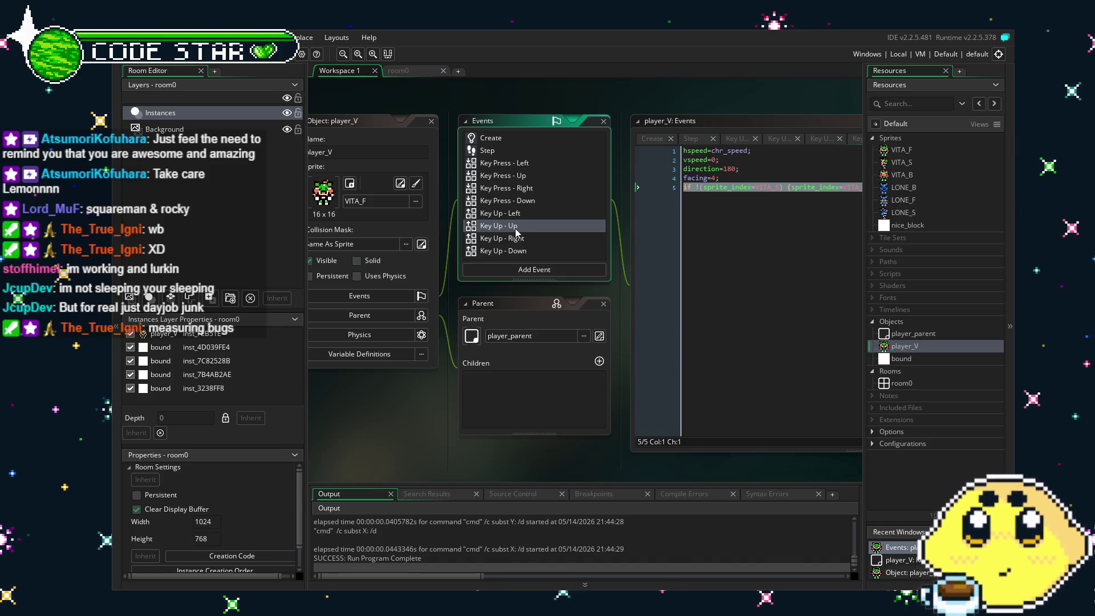
Give player_V's Key Up - Left event the code if !(keyboard_check(vk_right)){ hspeed=0;}
double_click(516, 226)
left_click_drag(685, 262, 672, 261)
double_click(516, 237)
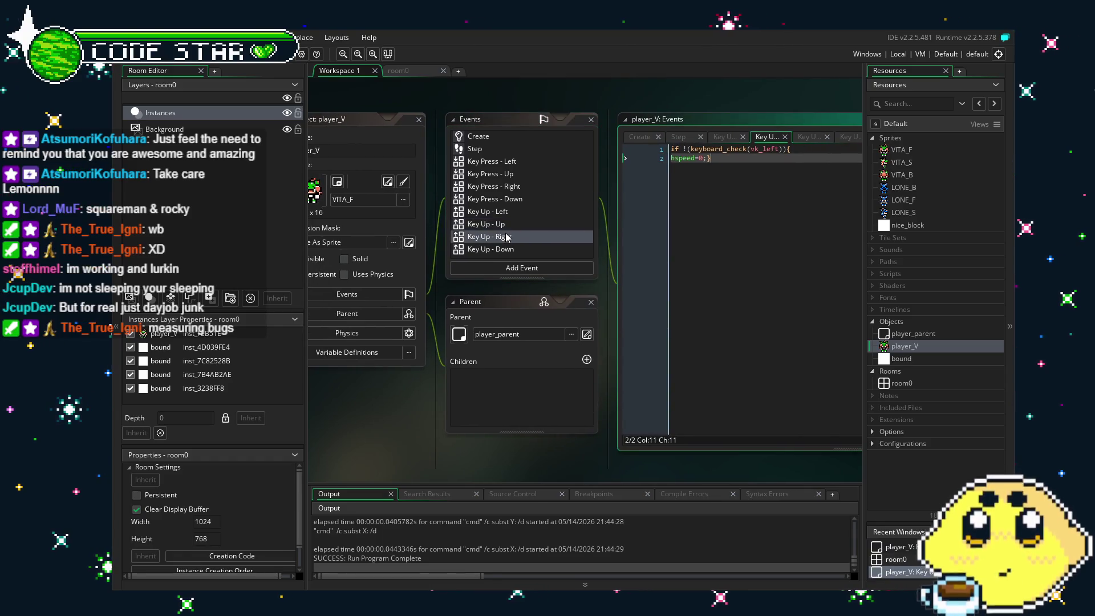
double_click(528, 248)
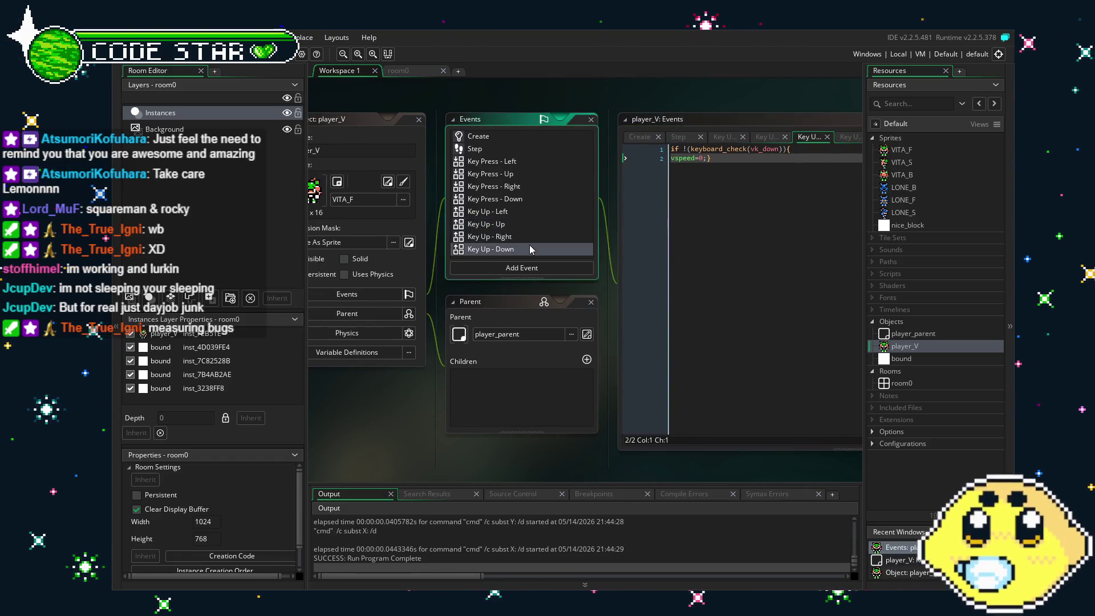
double_click(520, 224)
double_click(517, 211)
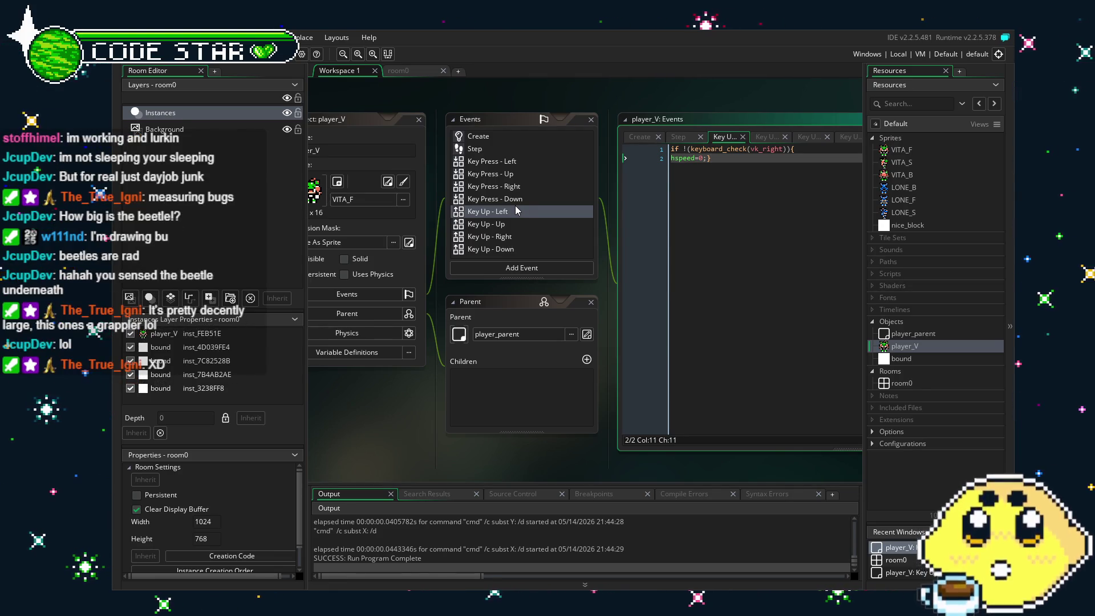
Open player_V's Step event code
left_click(417, 382)
left_click_drag(417, 381, 408, 384)
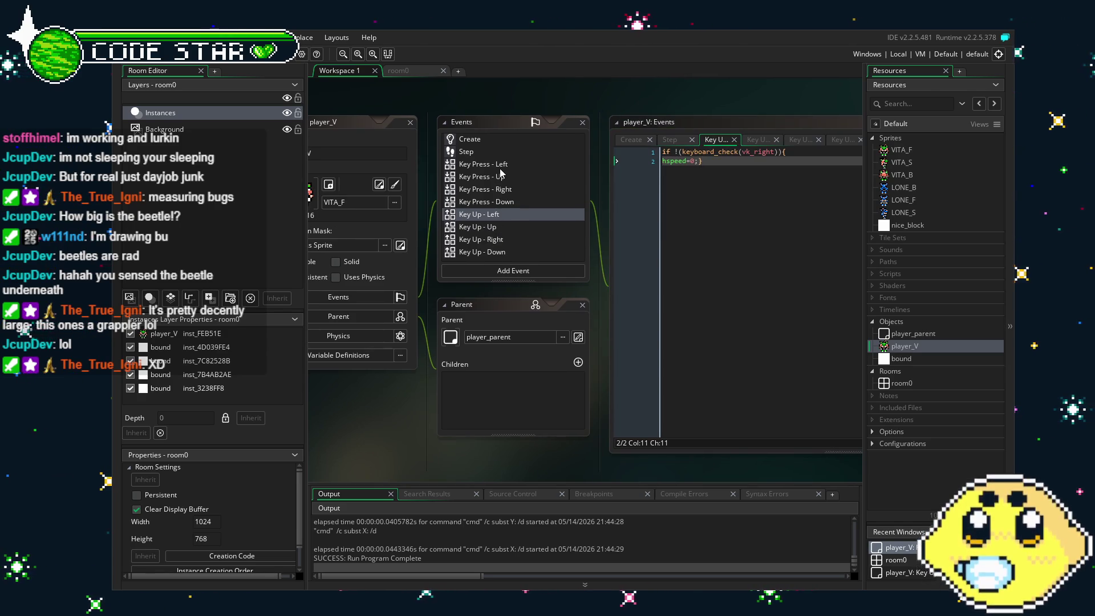
double_click(475, 163)
double_click(466, 152)
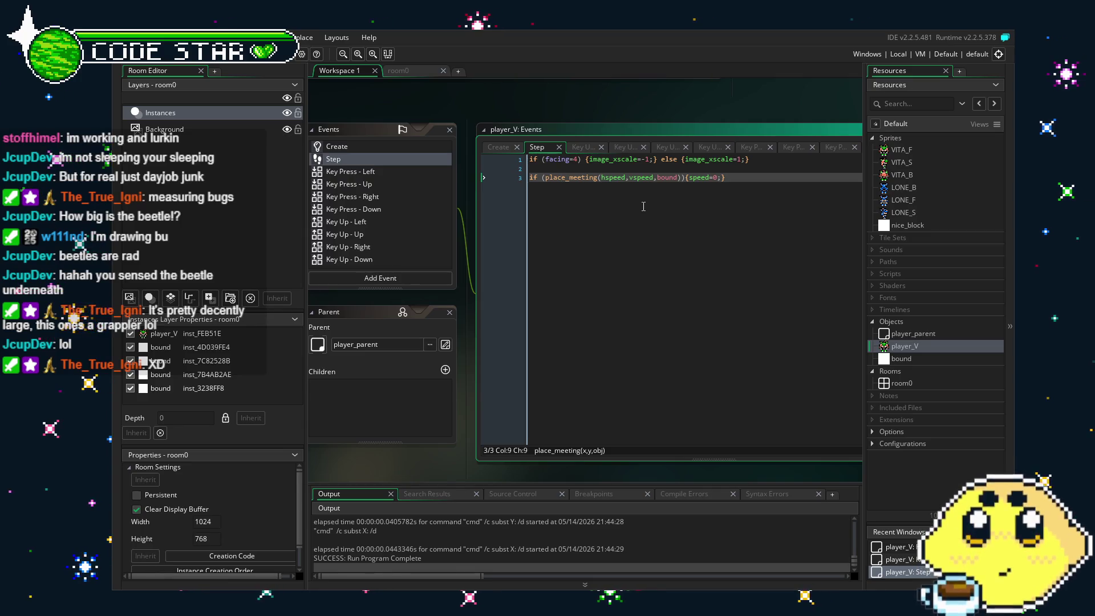
Change the collision check to place_meeting(x+hspeed,y+vspeed,bound), save, and run with F5
left_click(625, 178)
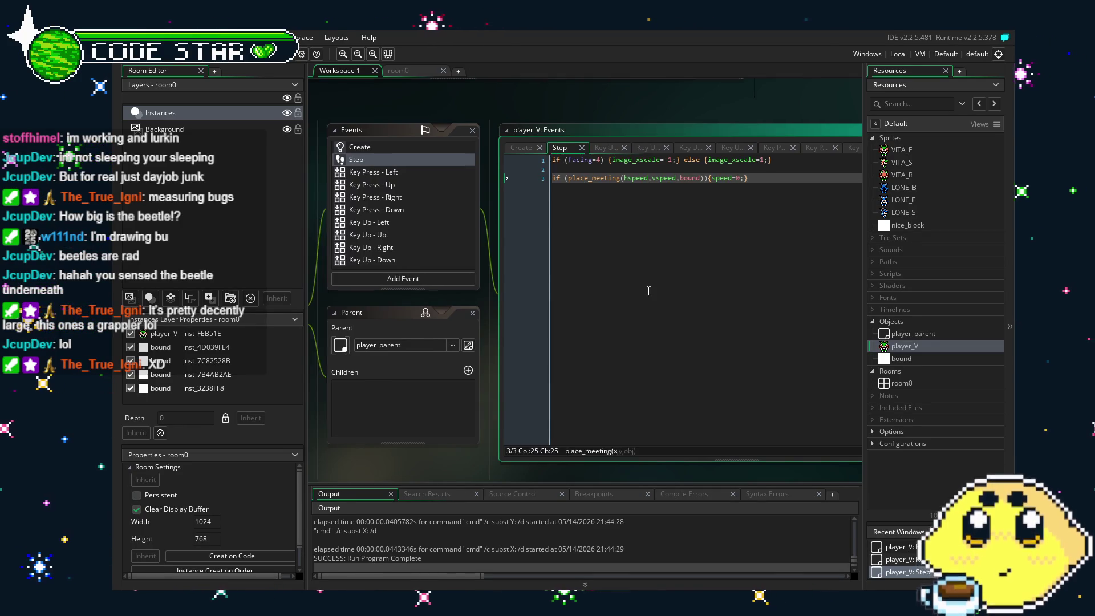
left_click_drag(750, 177, 540, 201)
left_click(655, 178)
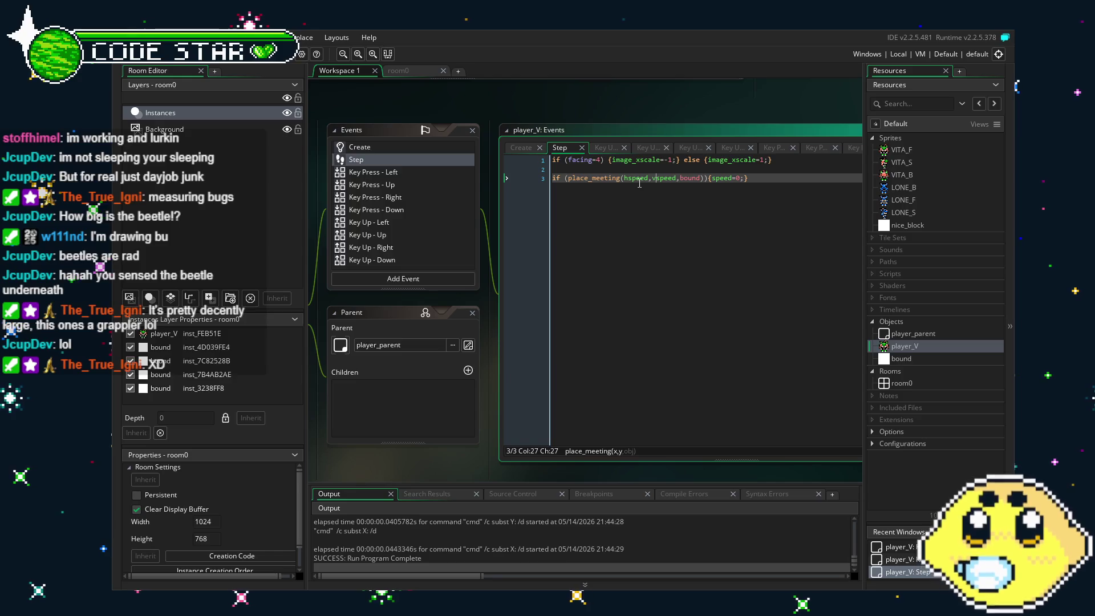
left_click(624, 179)
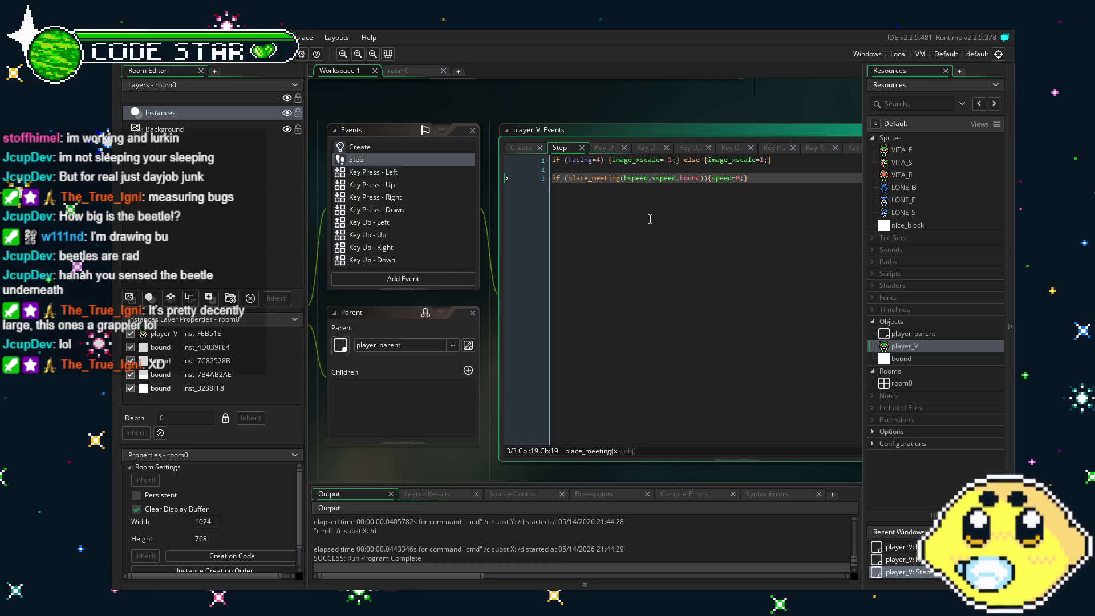
type("x+")
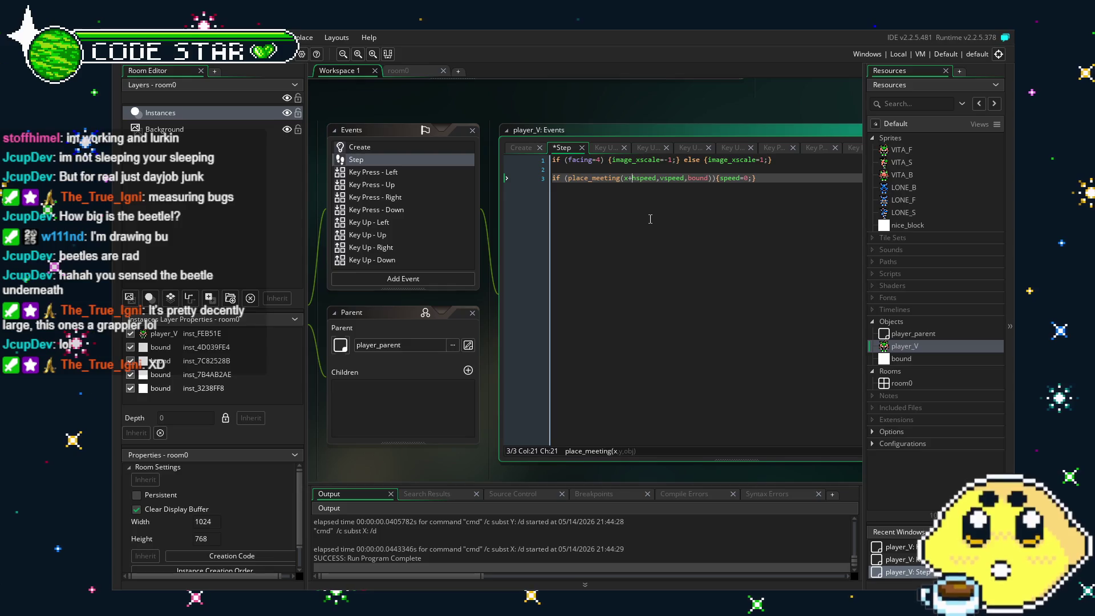
left_click(662, 174)
type("y+")
key("ctrl+s")
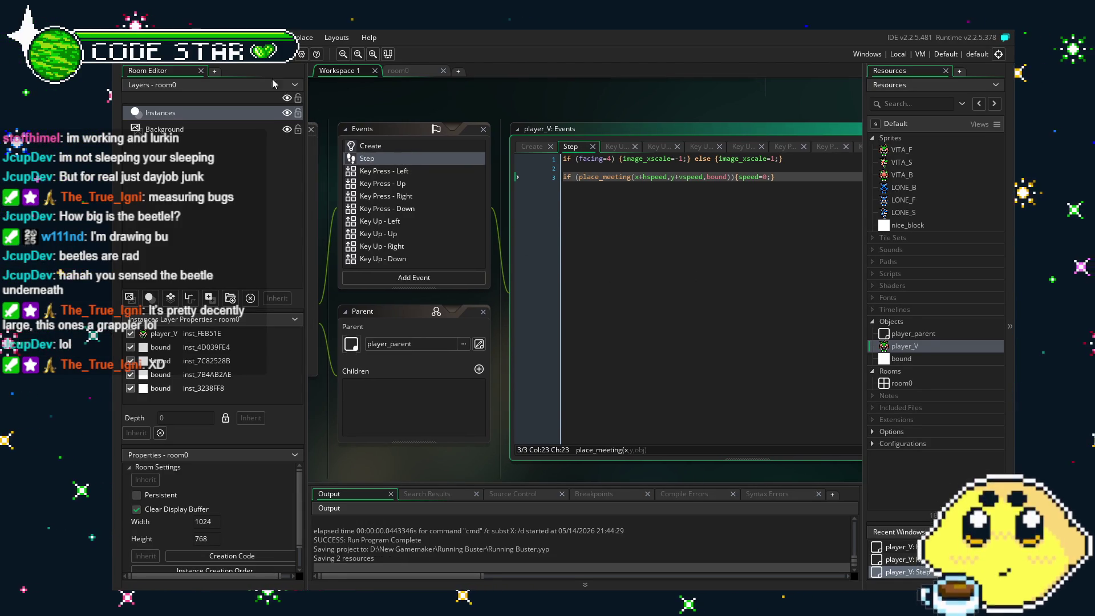
key("F5")
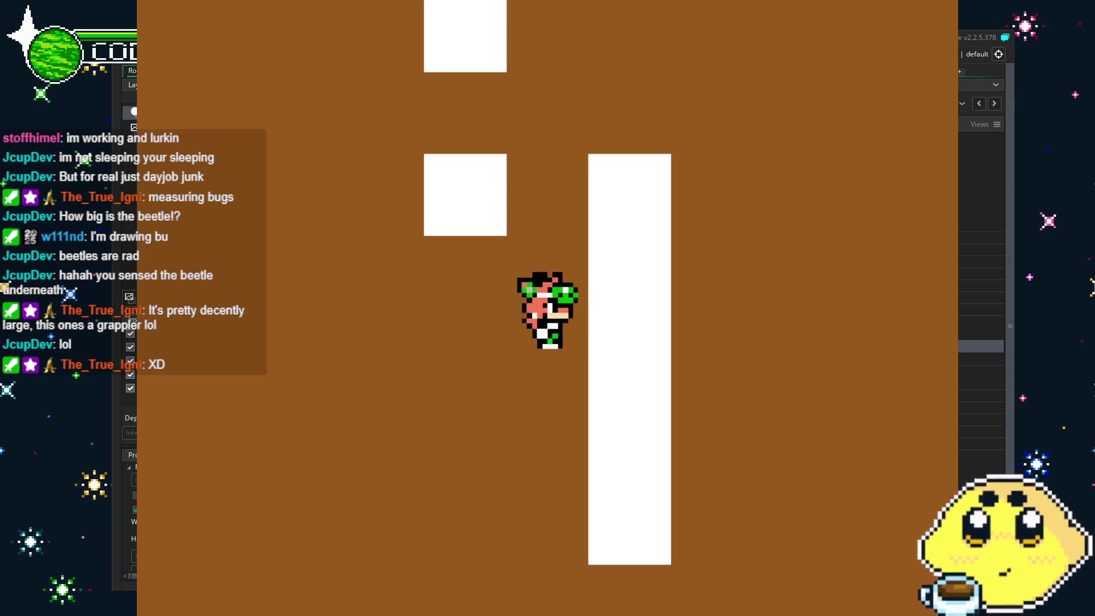
Walk the player up, down, left and right among the white walls, checking its facing sprite
key("Up")
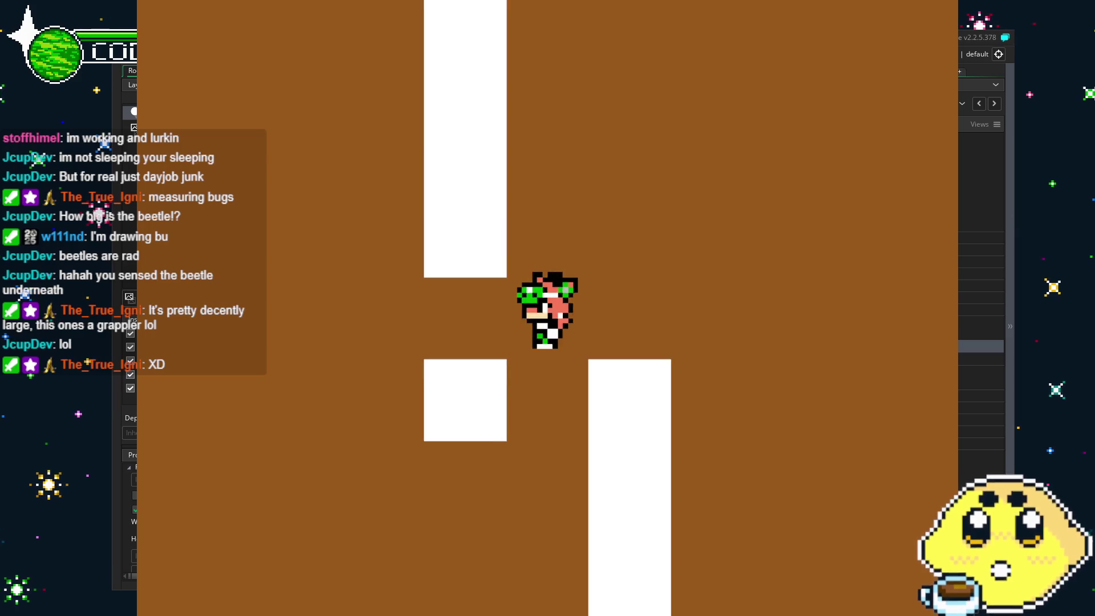
key("Down")
key("Left")
key("Up")
key("Right")
key("Left")
key("Right")
key("Down")
key("Right")
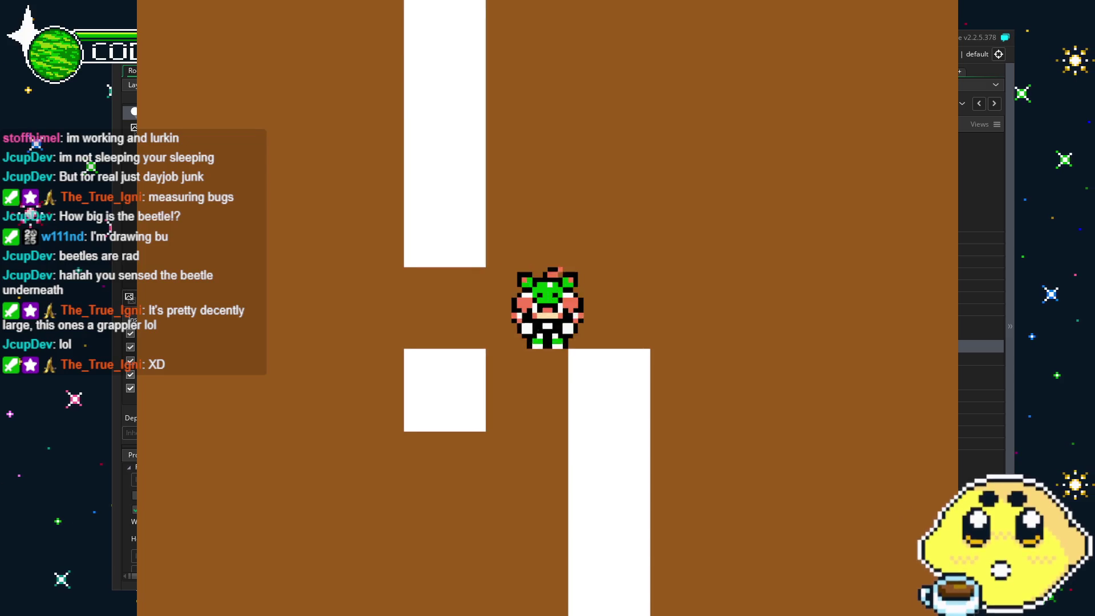
key("Left")
key("Right")
key("Left")
key("Left")
key("Down")
key("Right")
key("Up")
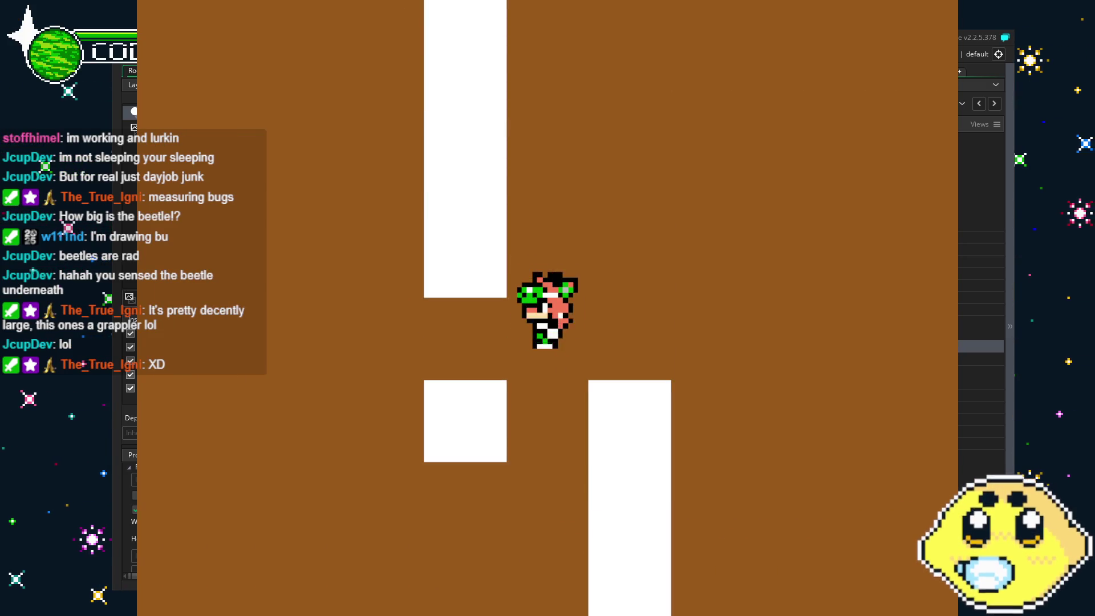
key("Left")
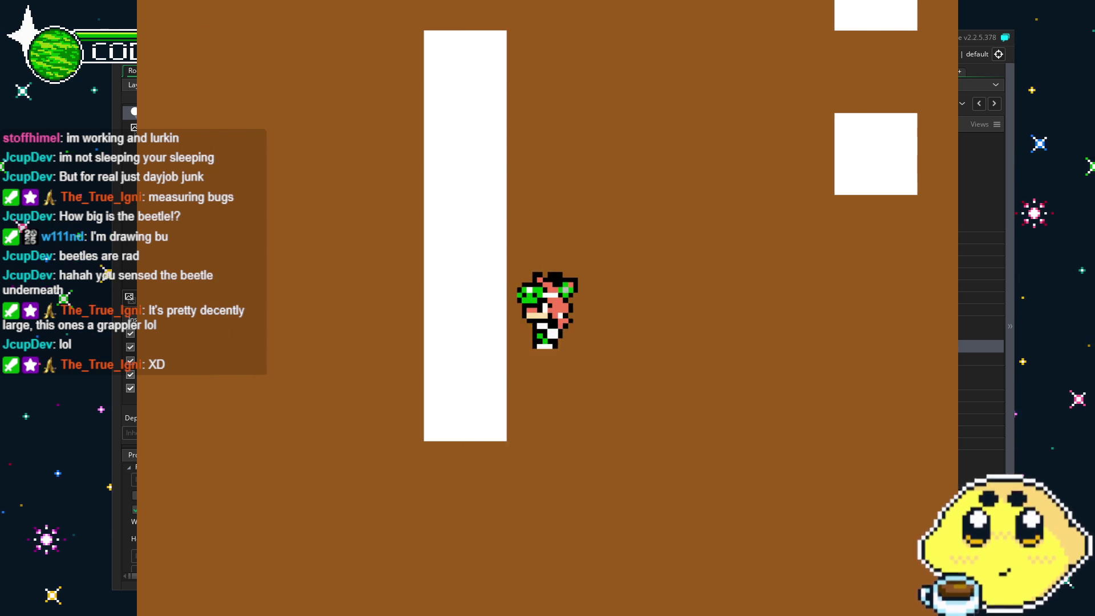
key("Up")
key("Left")
key("Down")
key("Right")
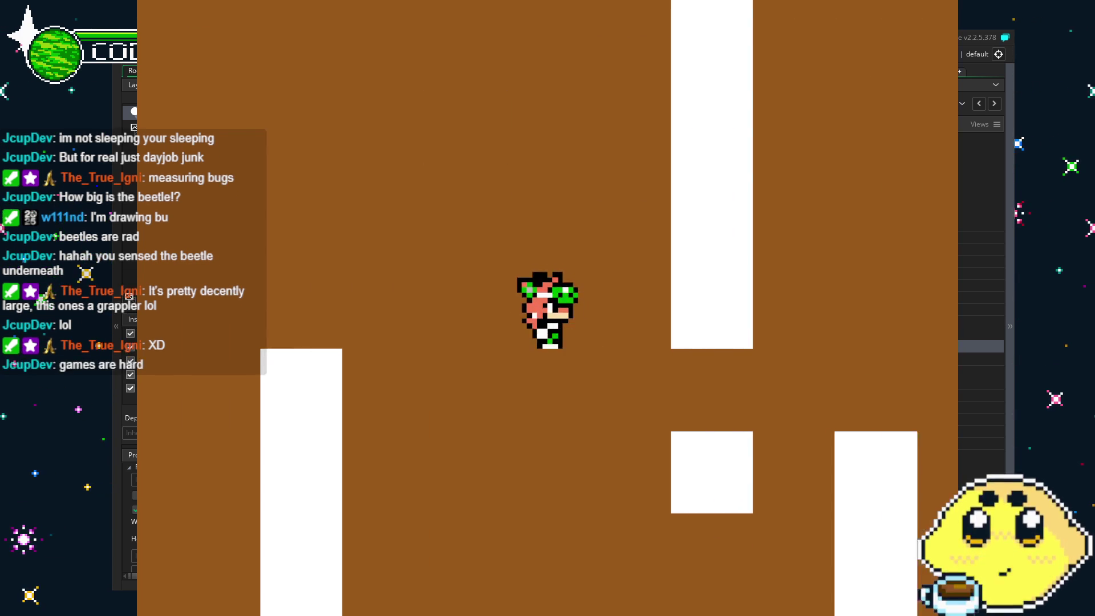
key("Down")
key("Up")
key("Down")
key("Up")
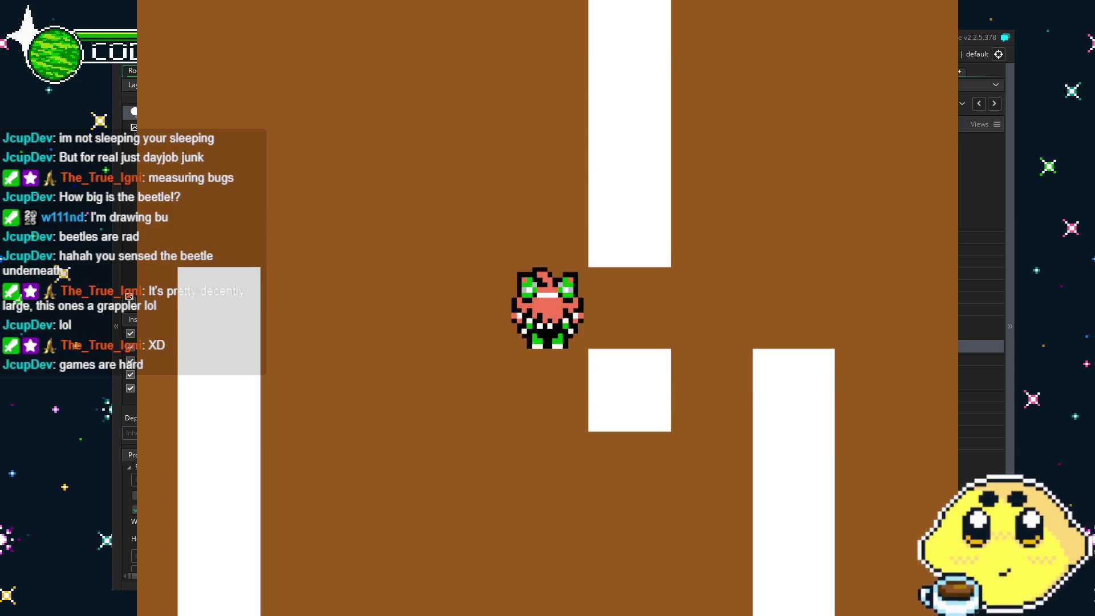
key("Left")
key("Right")
key("Left")
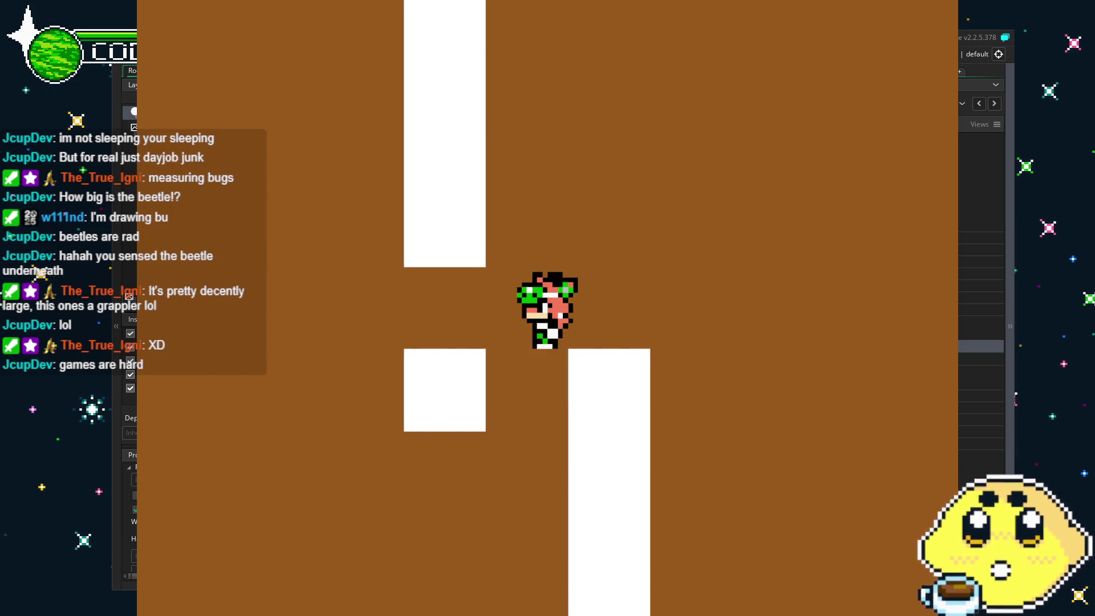
key("Left")
key("Down")
key("Up")
key("Down")
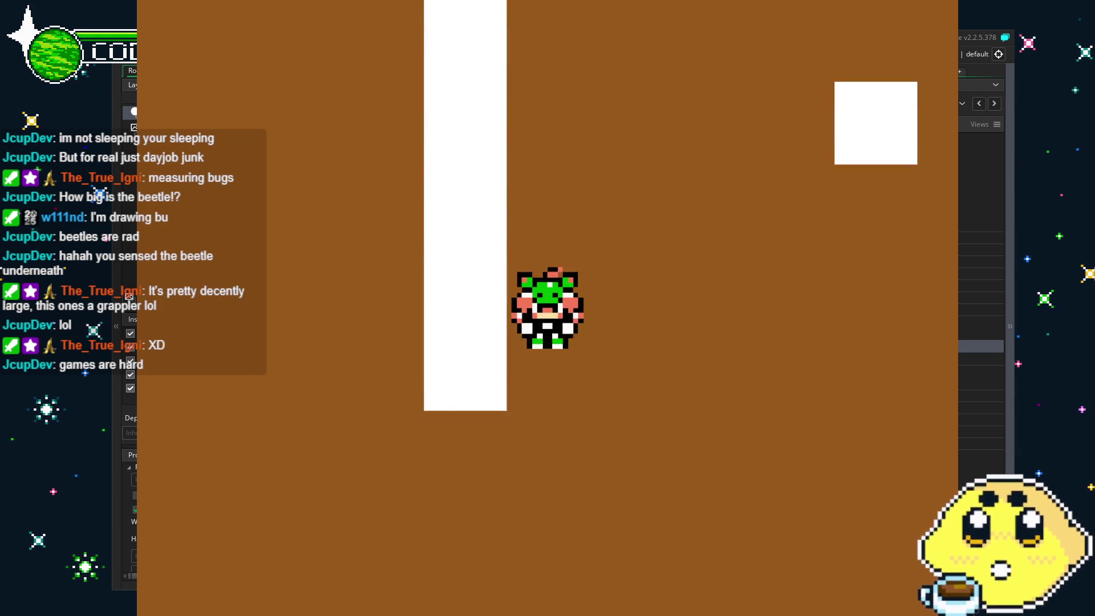
key("Left")
key("Up")
key("Up")
key("Right")
key("Down")
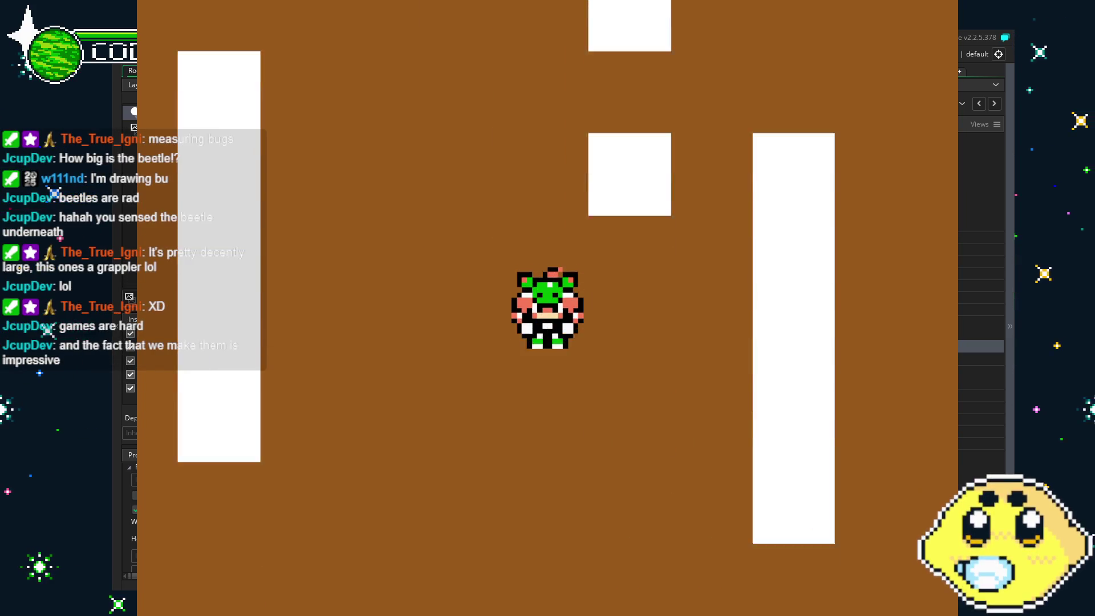
key("Right")
key("Left")
key("Up")
key("Up")
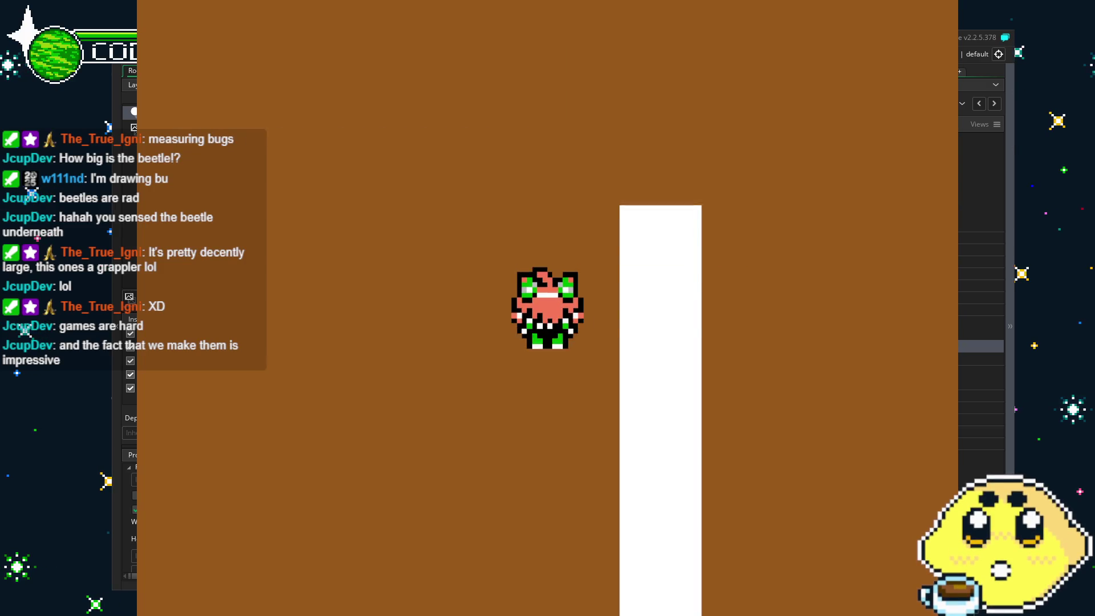
key("Right")
key("Left")
key("Right")
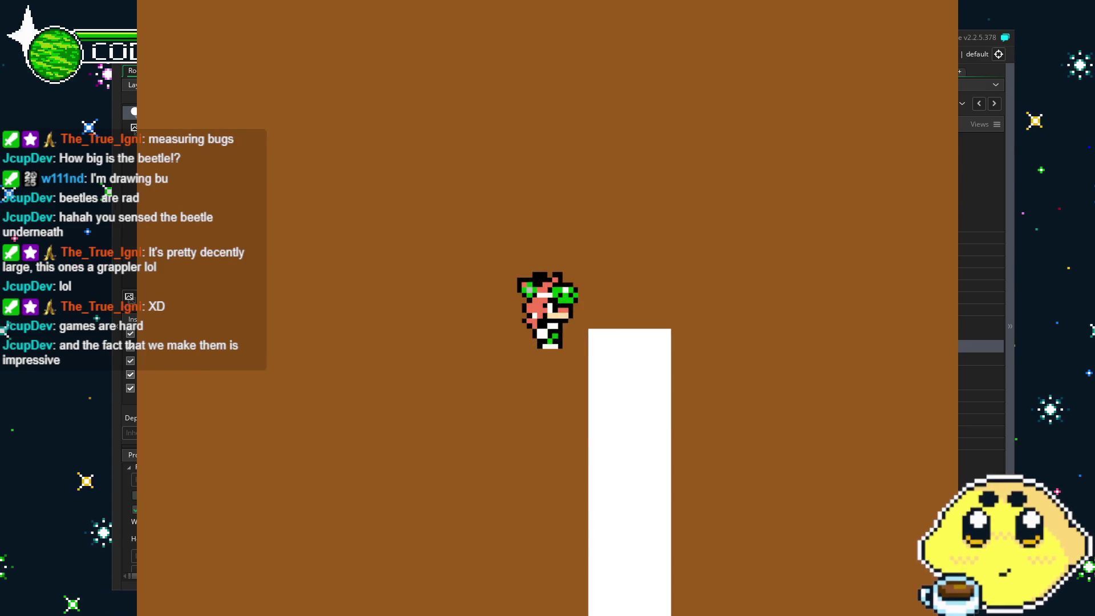
key("Up")
key("Right")
key("Down")
key("Right")
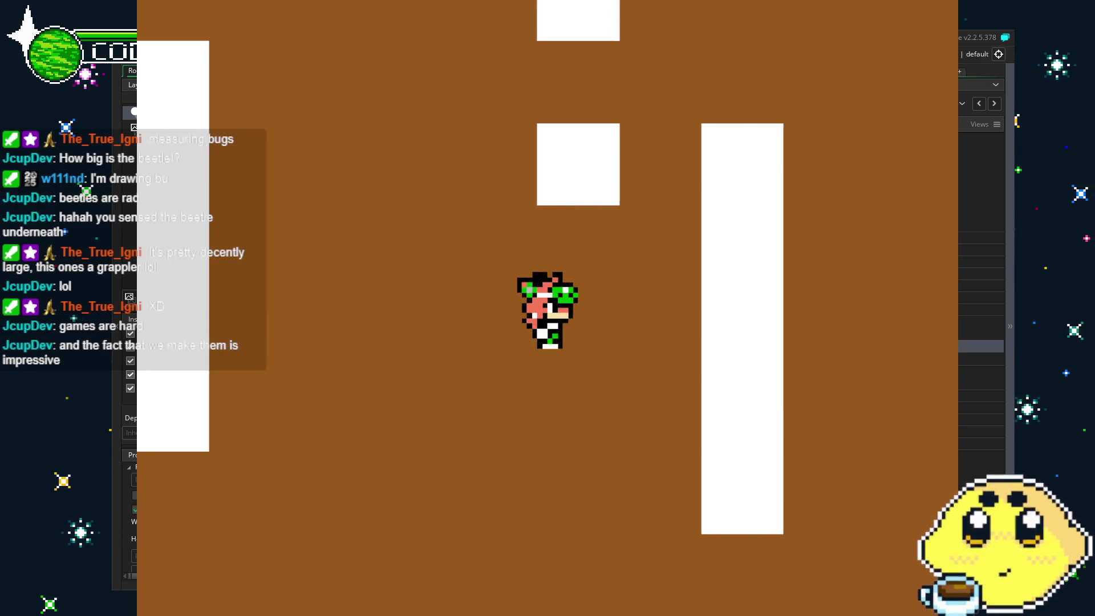
key("Up")
key("Down")
key("Left")
key("Up")
key("Right")
key("Right")
key("Down")
key("Left")
key("Right")
key("Up")
key("Right")
key("Left")
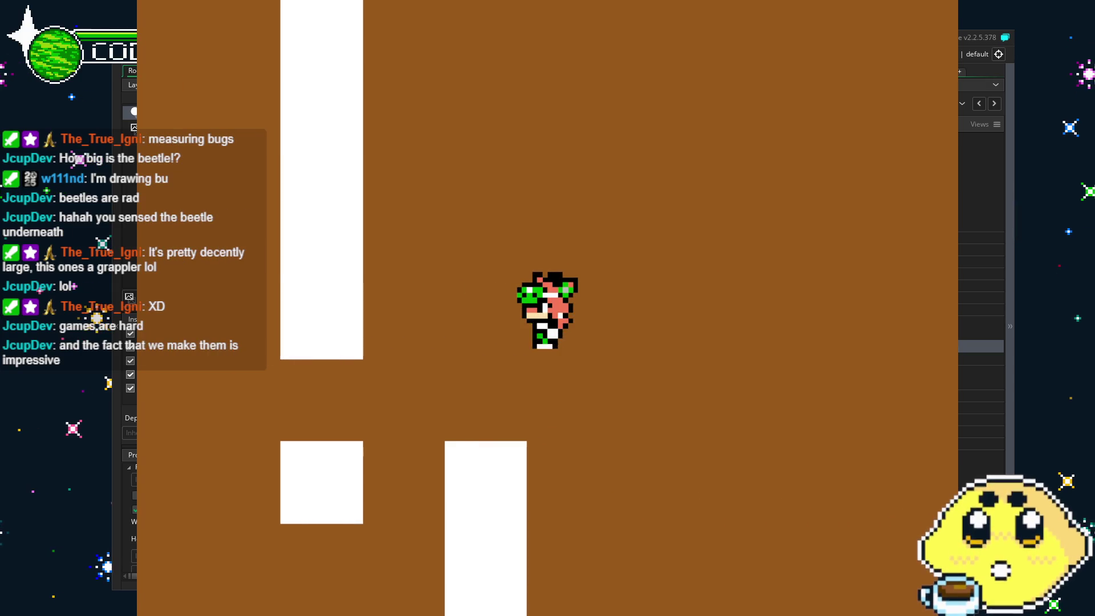
key("Right")
key("Down")
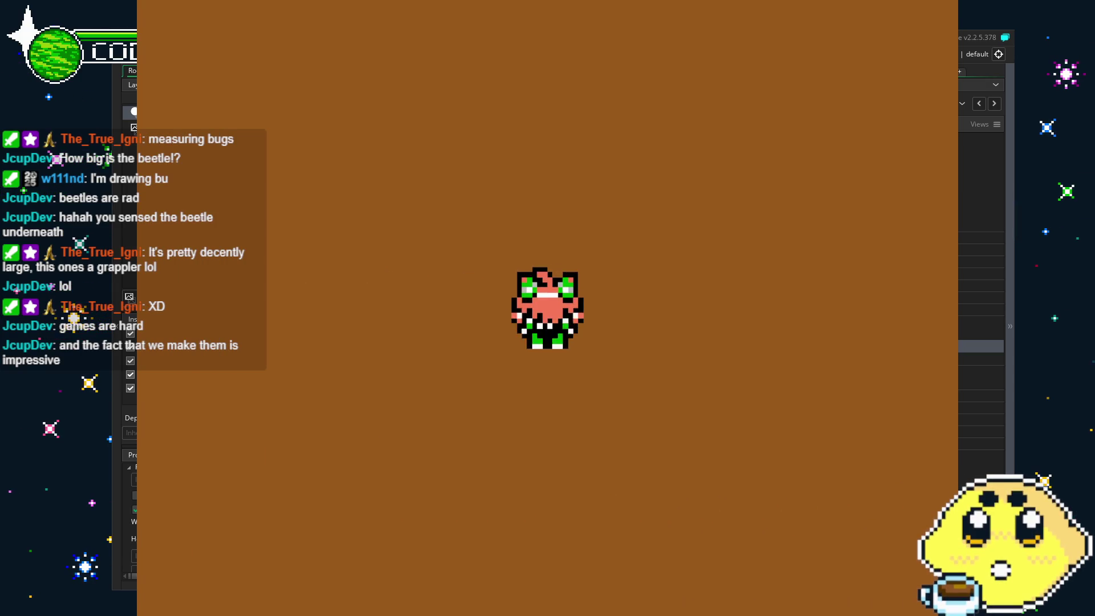
key("Left")
key("Down")
key("Right")
key("Right")
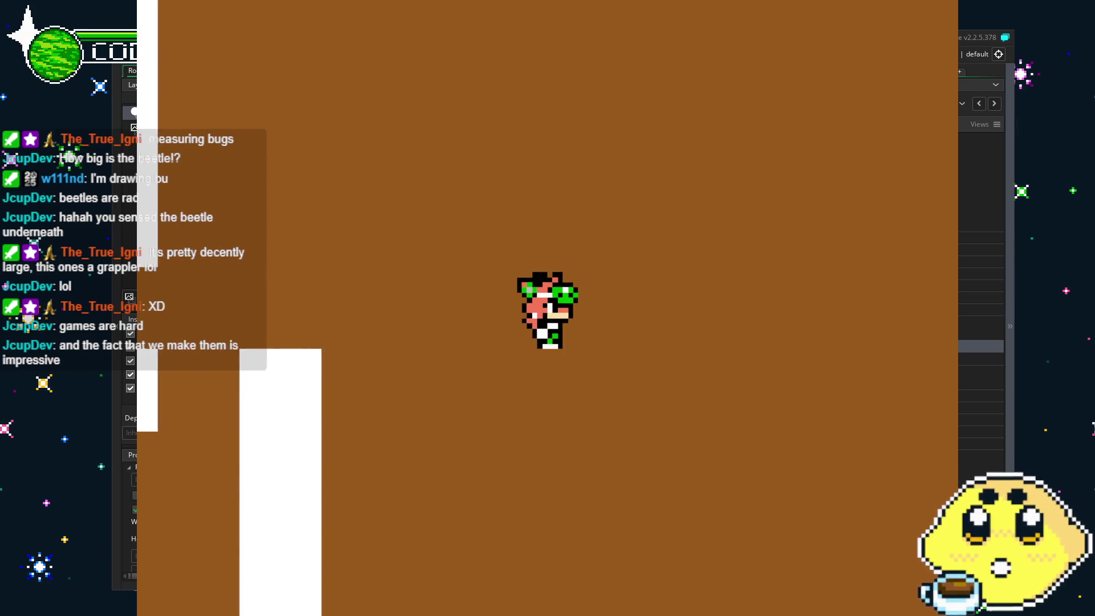
key("Up")
key("Right")
key("Left")
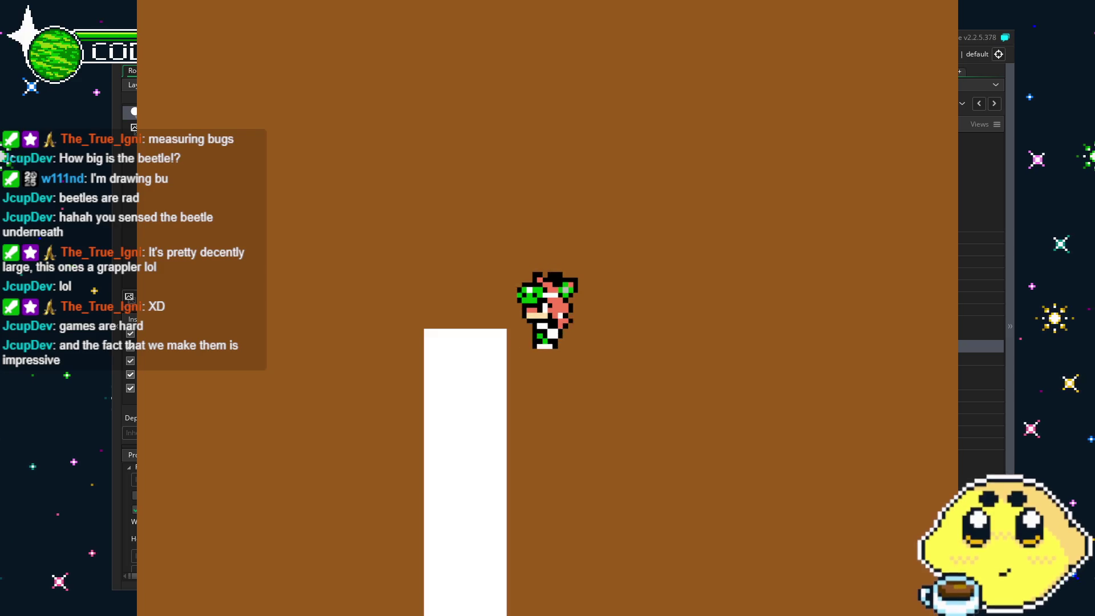
key("Up")
key("Down")
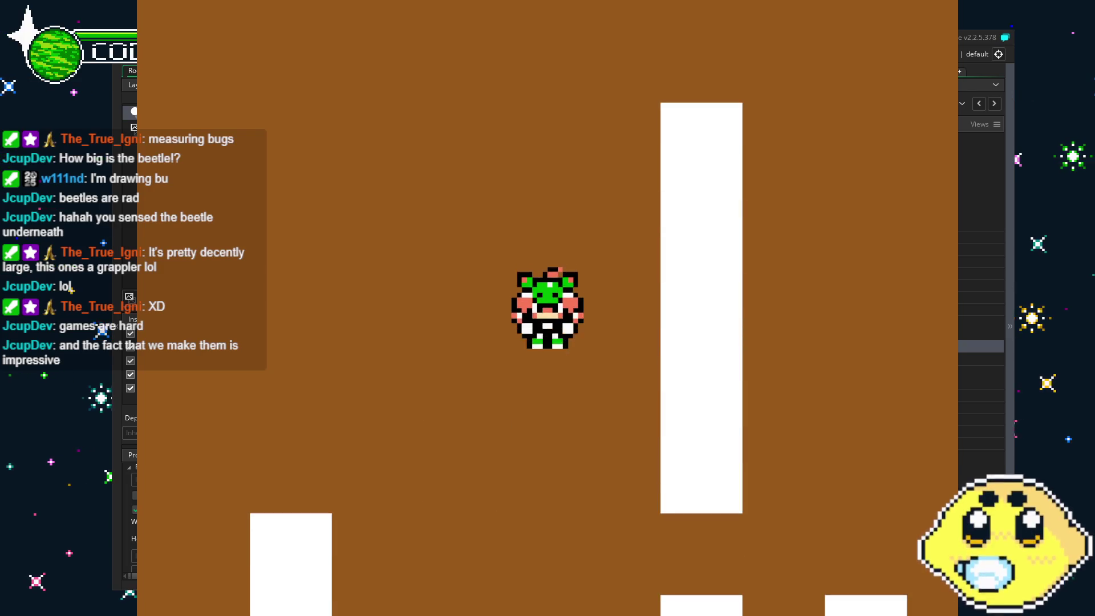
key("Left")
key("Up")
key("Down")
key("Right")
key("Down")
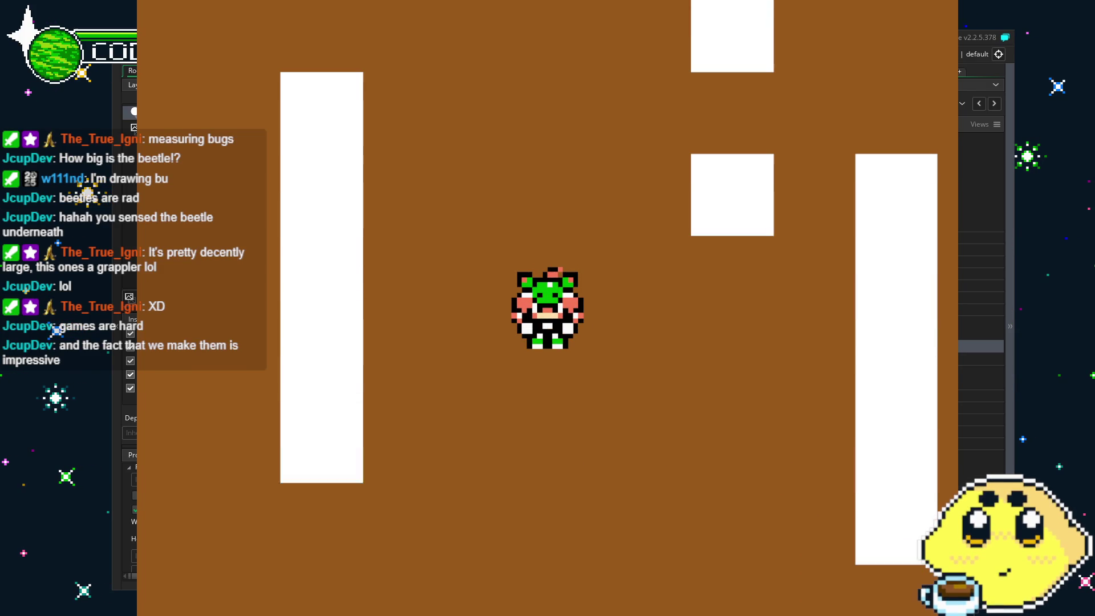
key("Down")
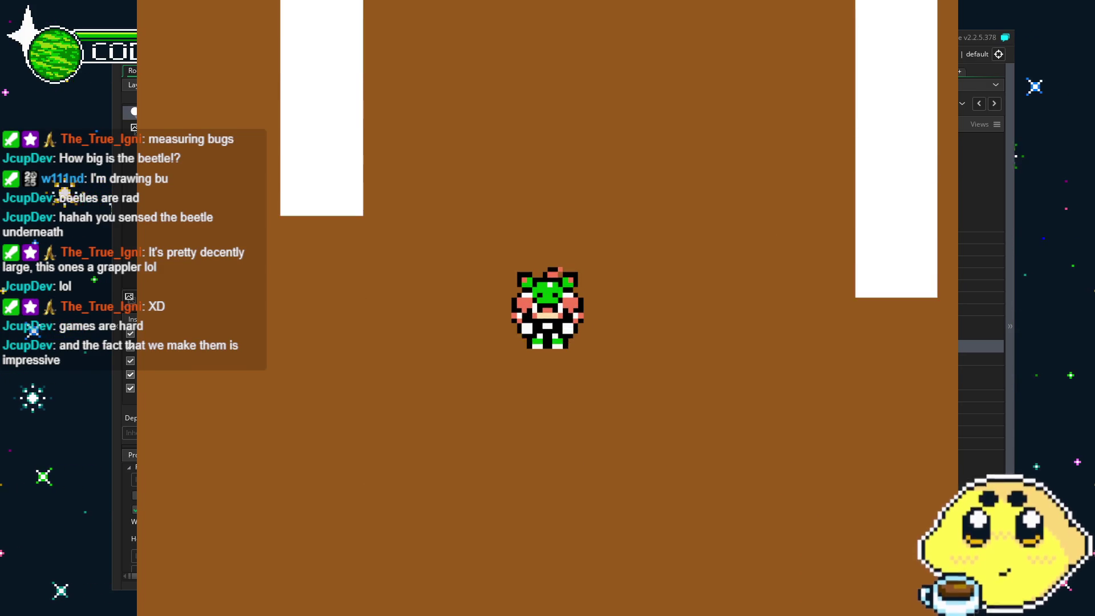
key("Up")
key("Left")
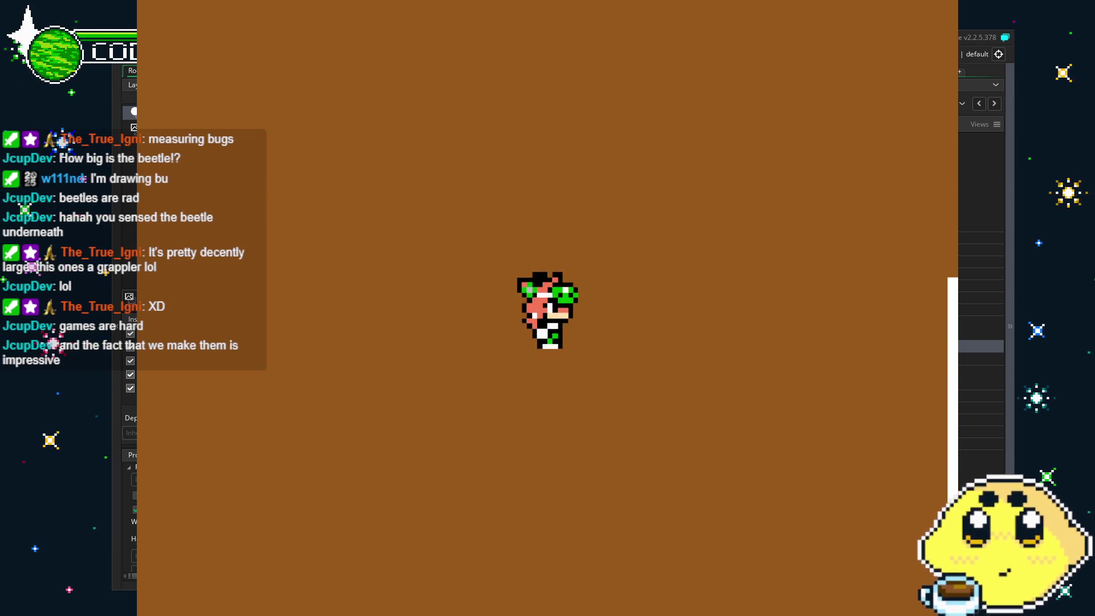
Walk the player up, down, left and right to check it faces each direction
key("Down")
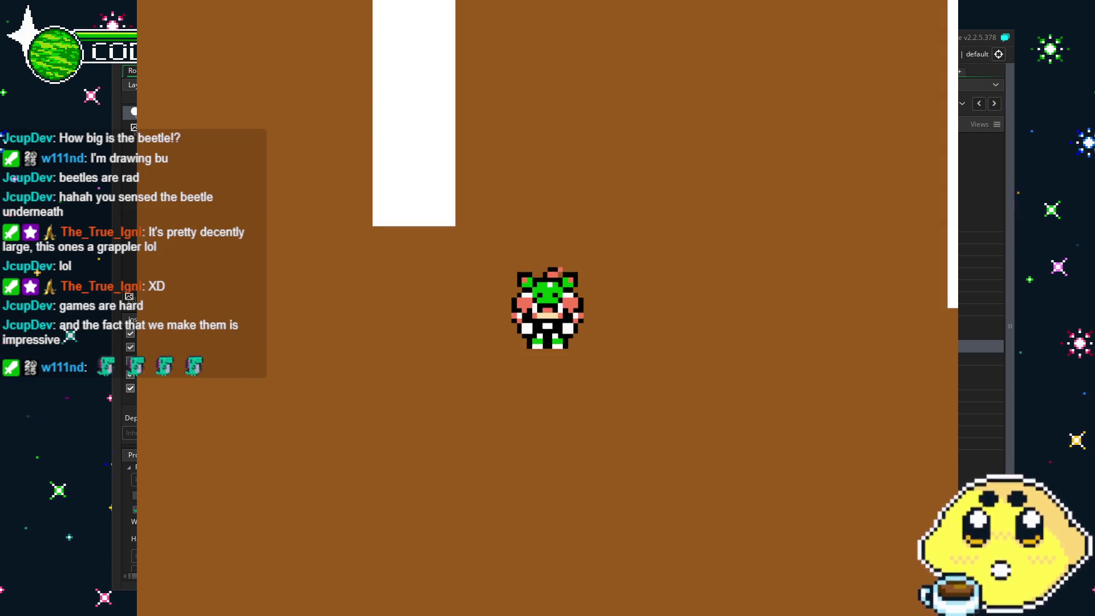
key("Up")
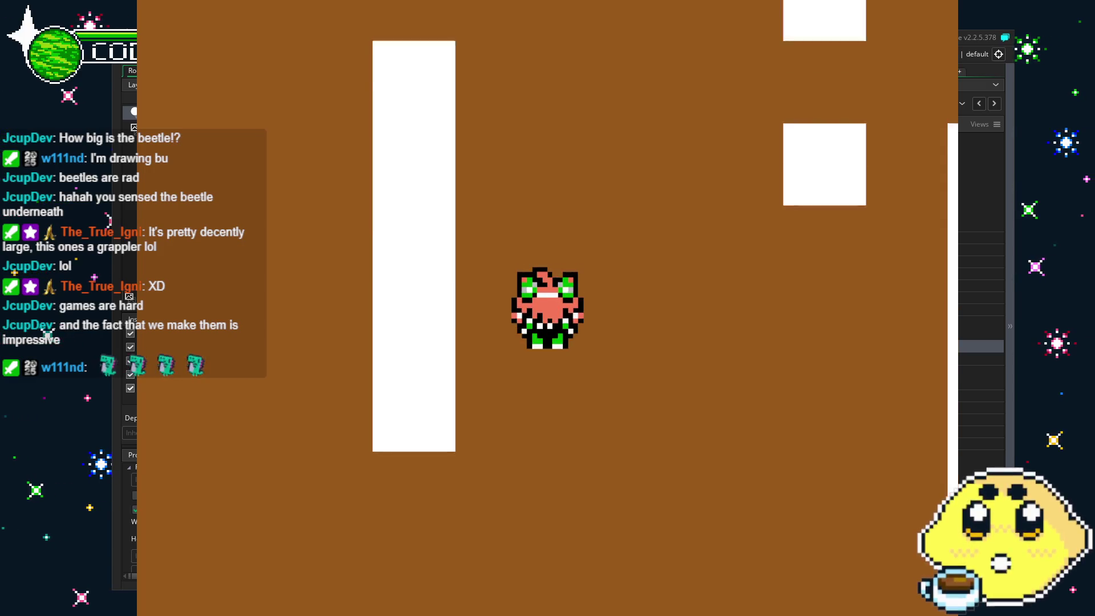
key("Right")
key("Down")
key("Right")
key("Up")
key("Left")
key("Right")
key("Right")
key("Down")
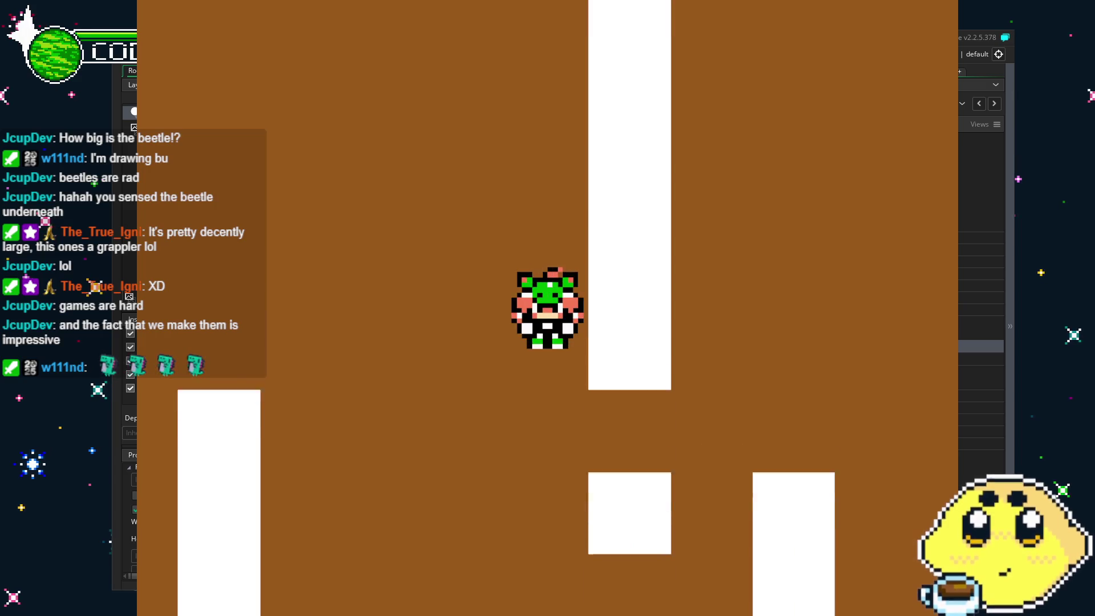
key("Right")
key("Down")
key("Right")
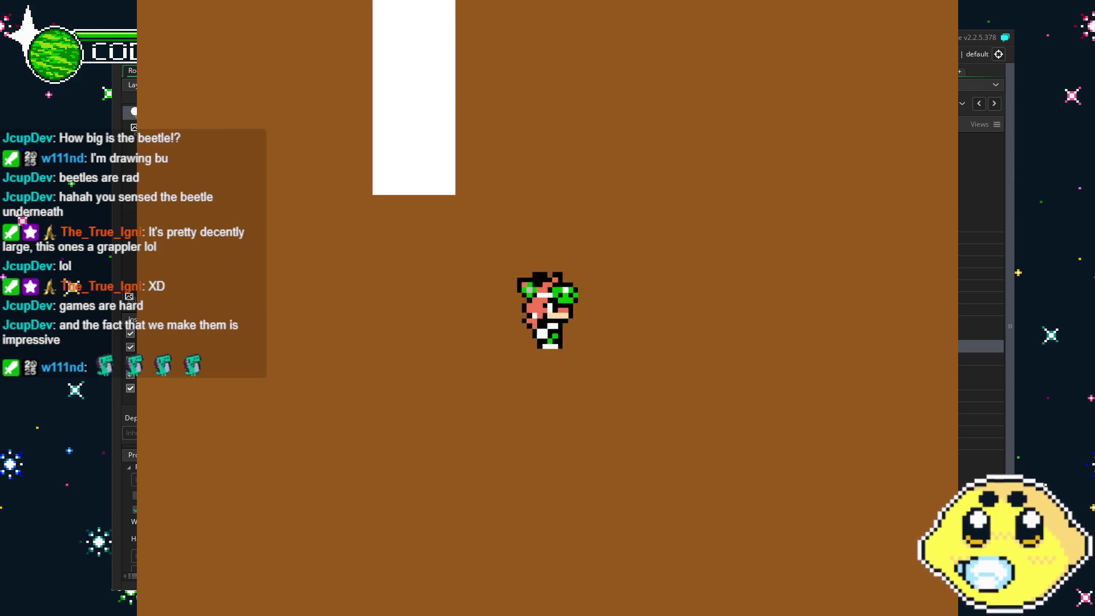
key("Up")
key("Left")
Keep walking the character between walls in all four directions, then close the game with Escape
key("Left")
key("Down")
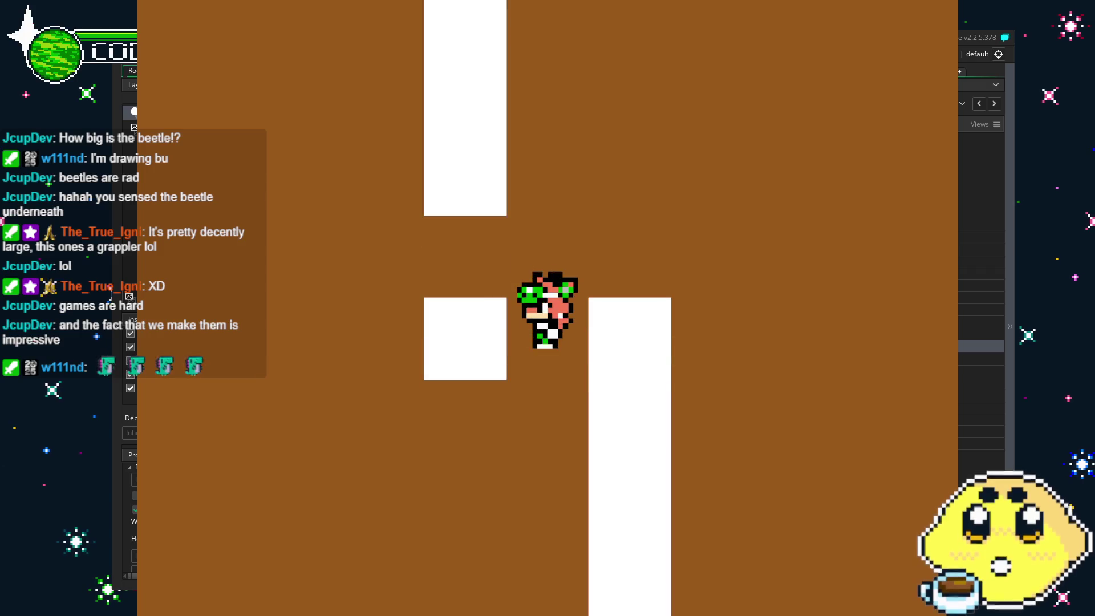
key("Up")
key("Down")
key("Left")
key("Left")
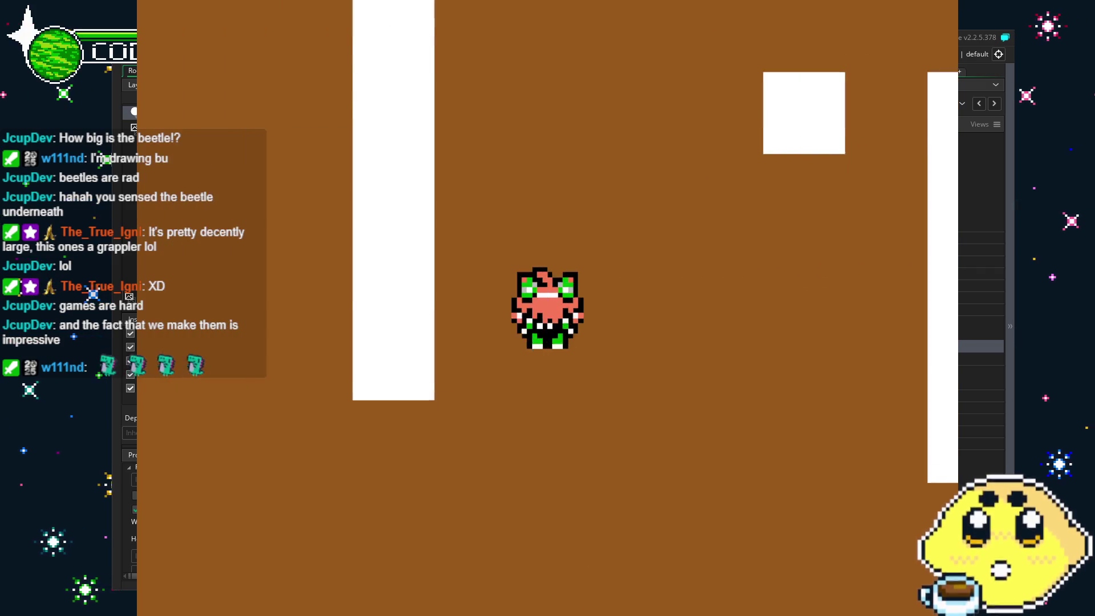
key("Up")
key("Right")
key("Down")
key("Left")
key("Right")
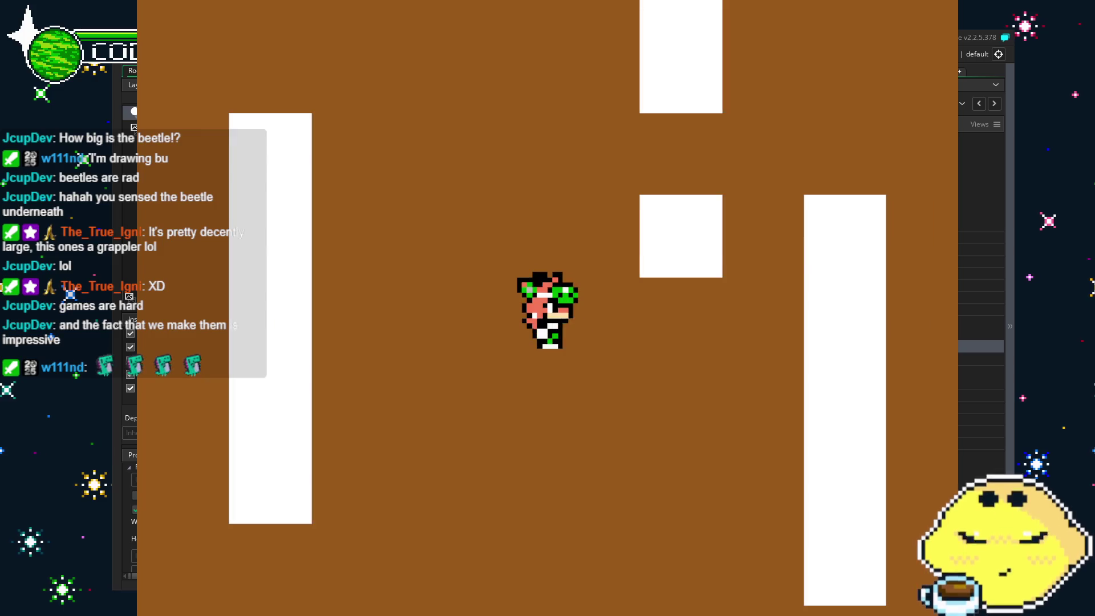
key("Up")
key("Down")
key("Left")
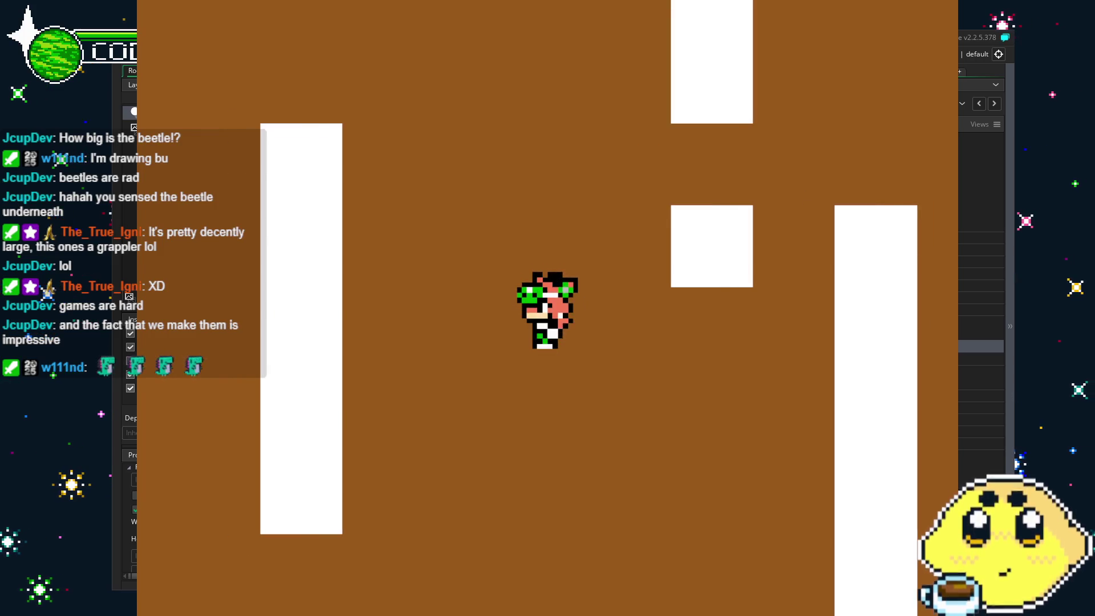
key("Right")
key("Down")
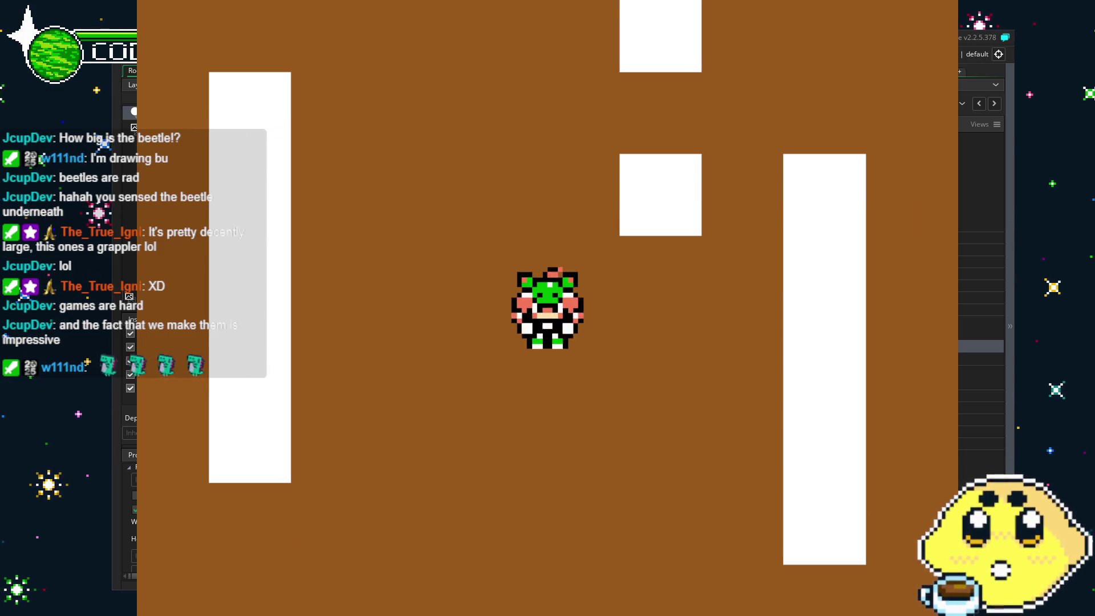
key("Up")
key("Left")
key("Right")
key("Down")
key("Right")
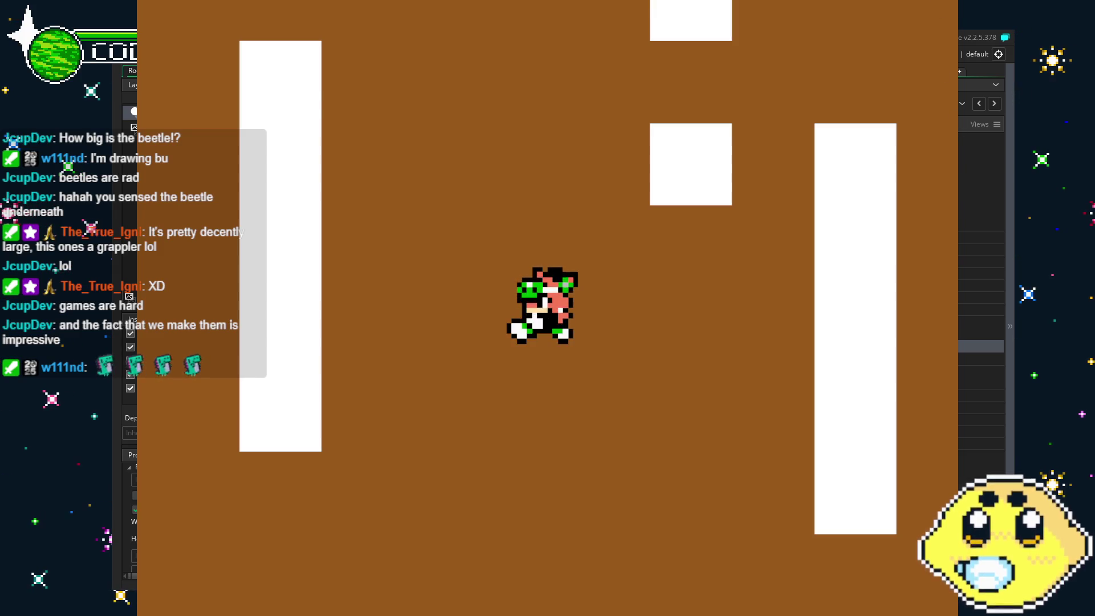
key("Escape")
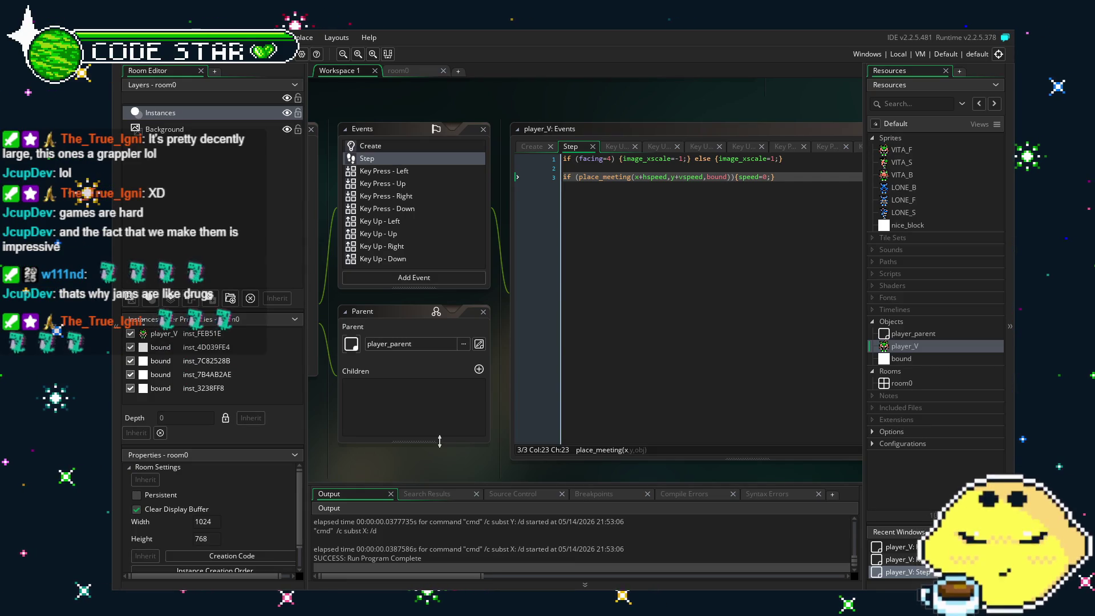
scroll(519, 341, "left", 2)
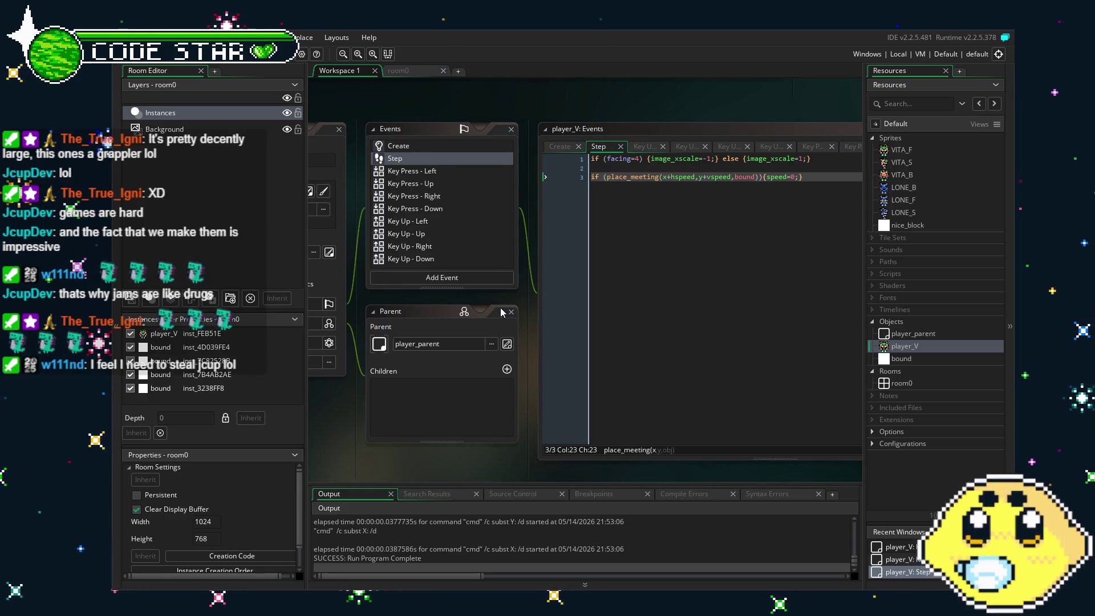
scroll(431, 457, "left", 2)
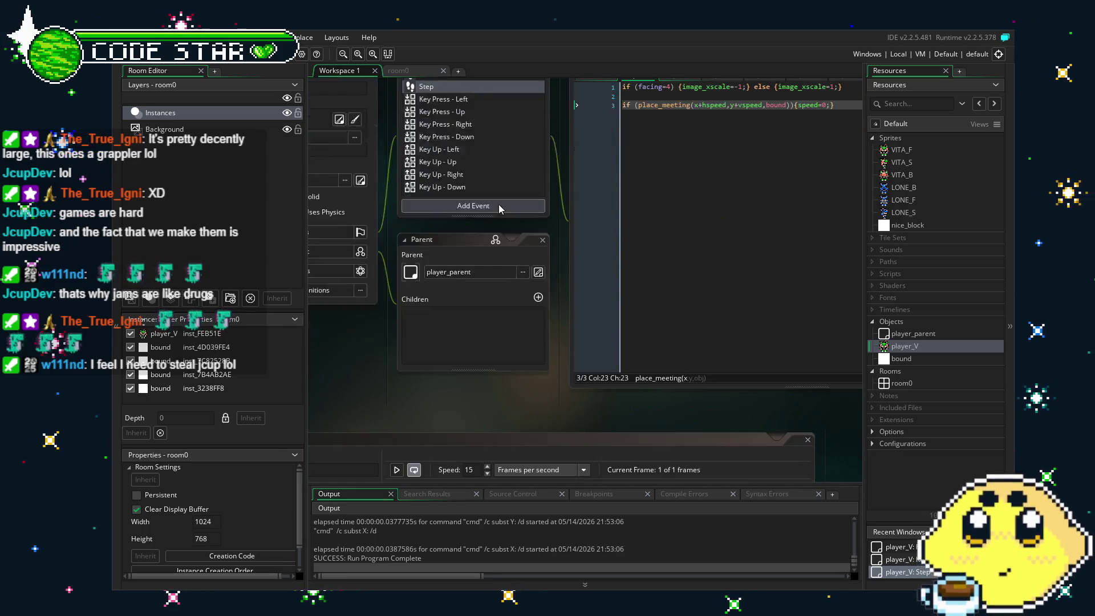
Browse player_V's events, then open the Key Press - Left code with the caret on line 5
left_click(499, 205)
scroll(499, 205, "down", 2)
scroll(498, 204, "up", 2)
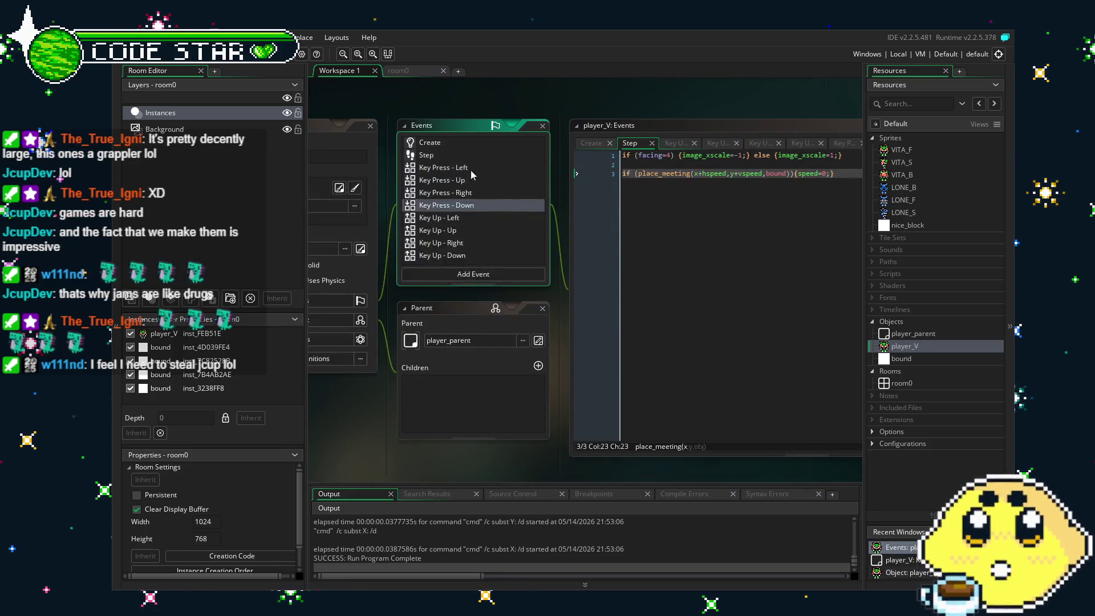
left_click(461, 151)
left_click(457, 148)
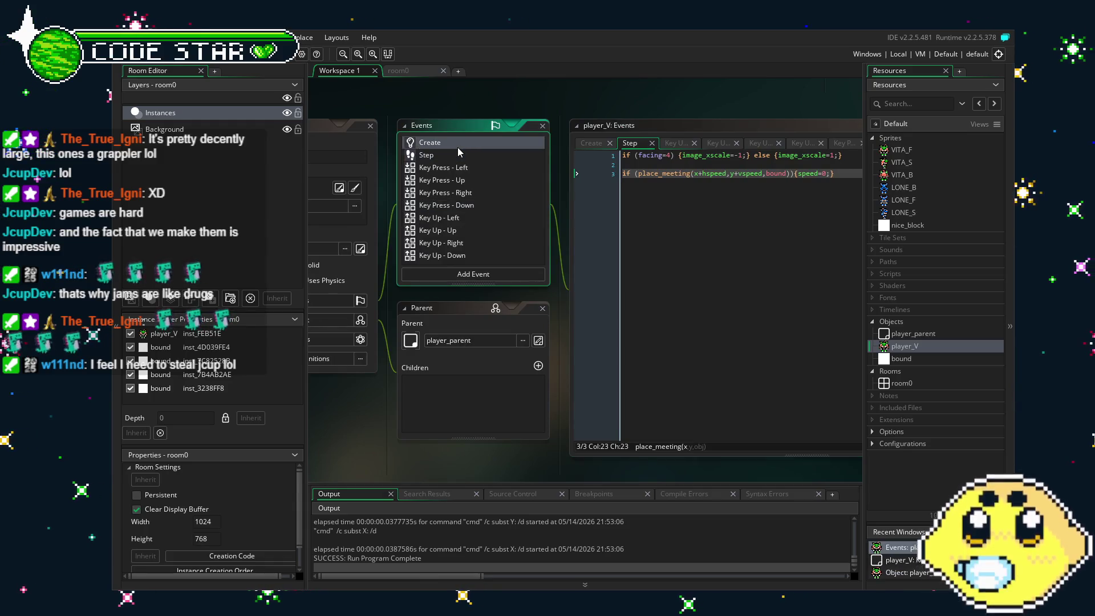
left_click(502, 218)
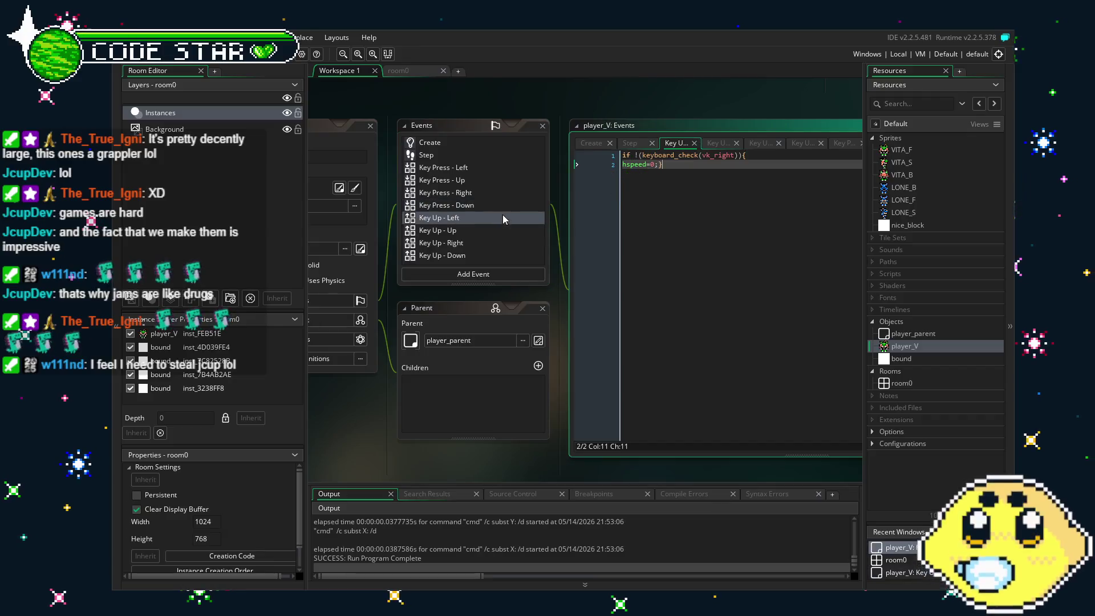
left_click(494, 177)
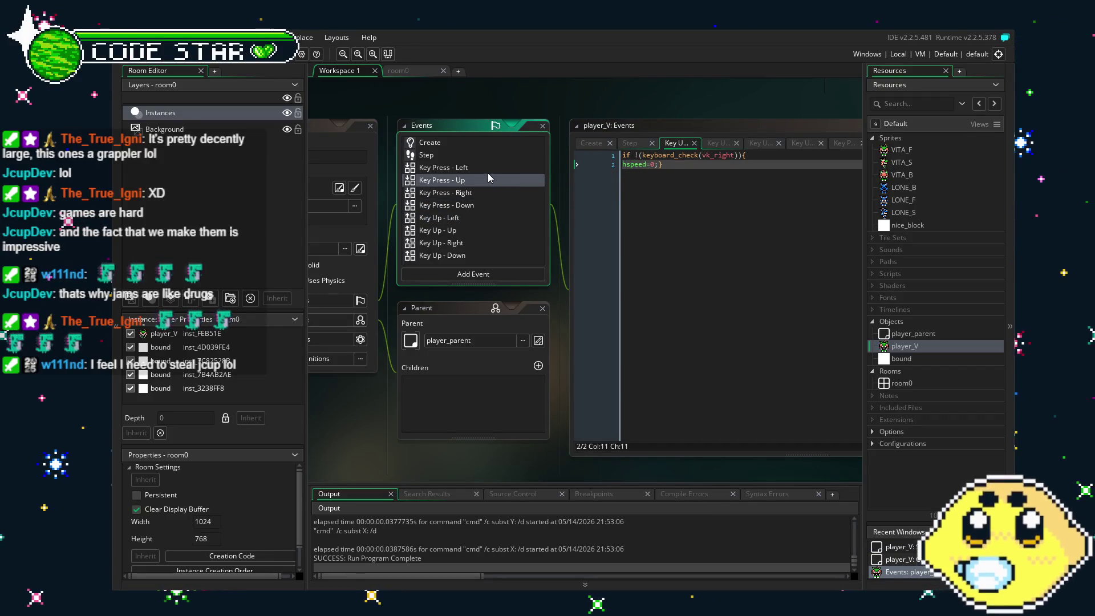
left_click(480, 171)
left_click(625, 308)
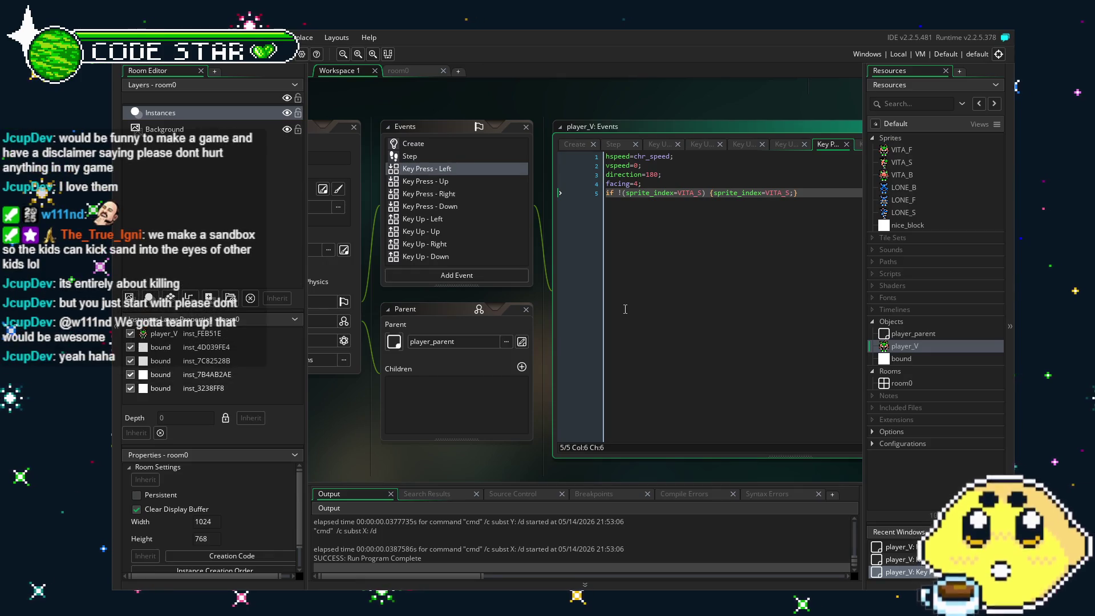
left_click(495, 466)
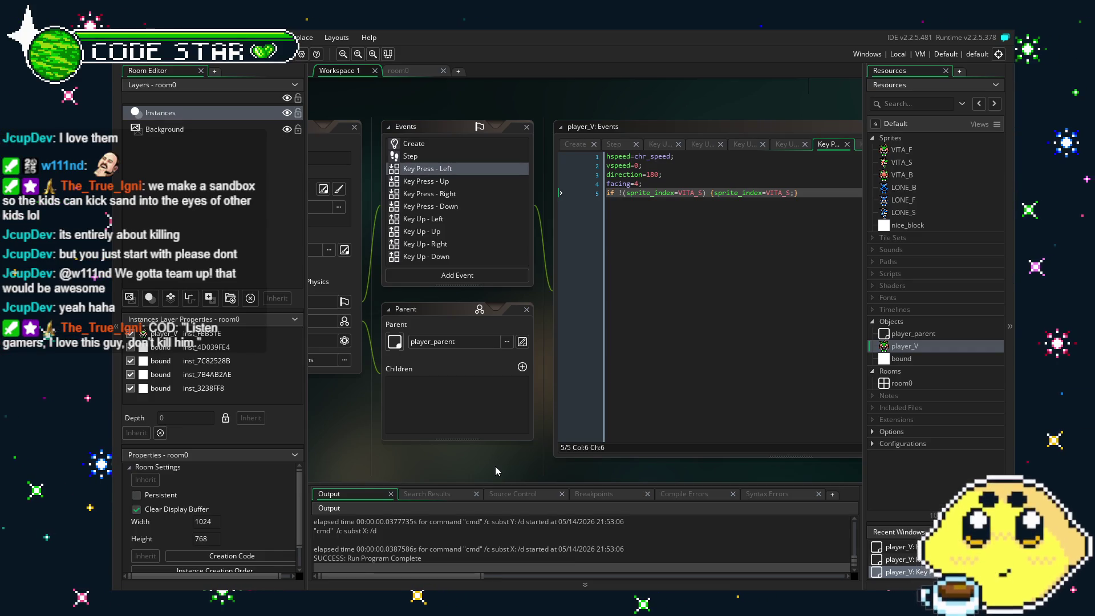
mouse_move(495, 466)
left_mouse_down()
mouse_move(521, 447)
mouse_move(508, 443)
left_mouse_up()
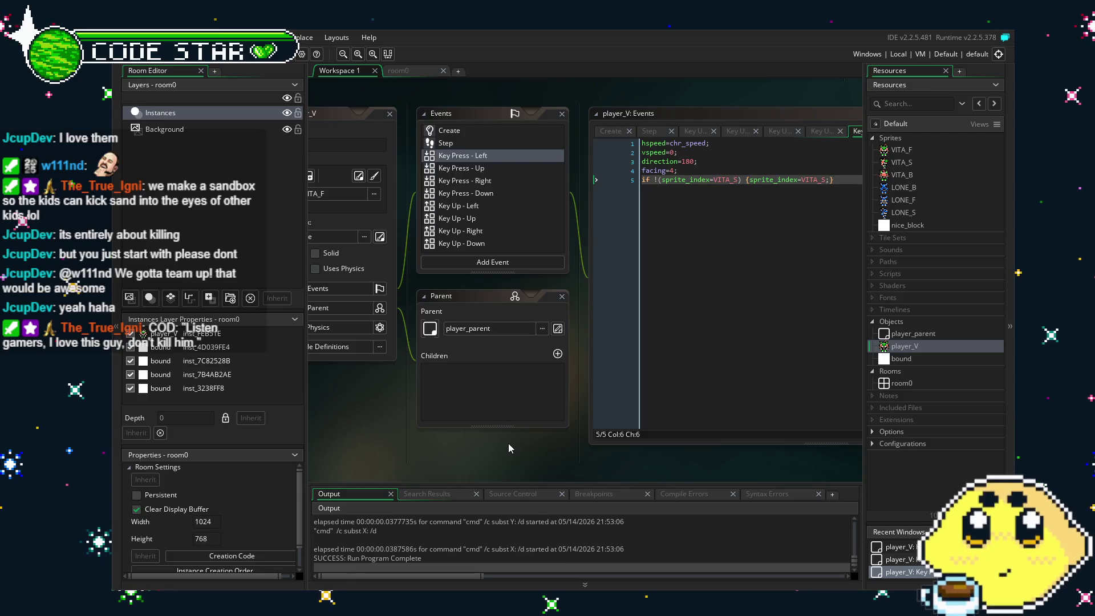
left_click_drag(509, 443, 493, 443)
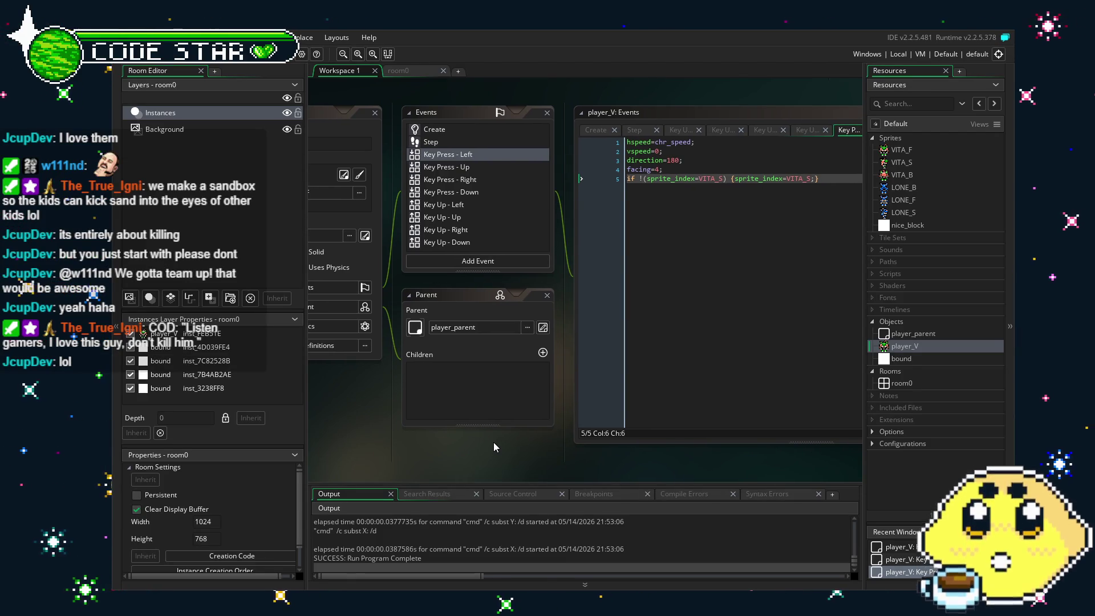
left_click_drag(503, 453, 480, 449)
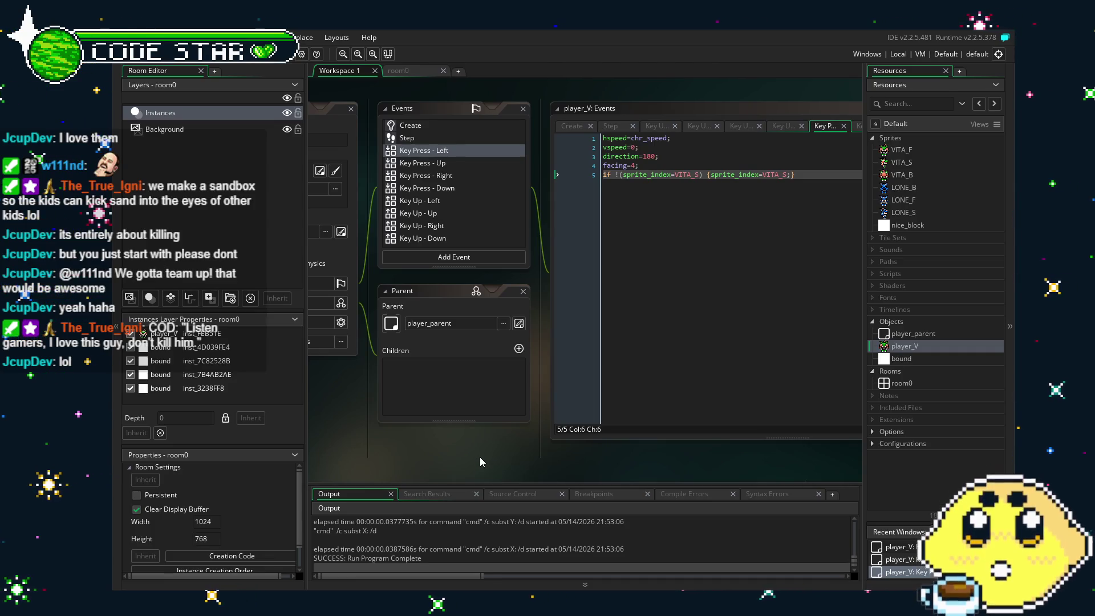
left_click_drag(480, 457, 466, 455)
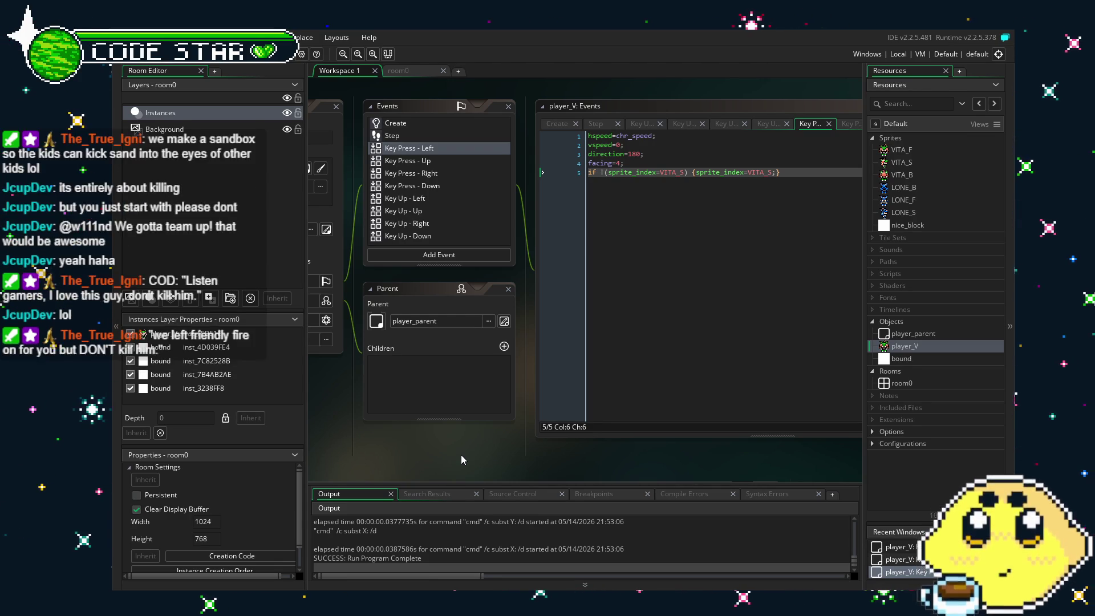
left_click_drag(462, 455, 494, 457)
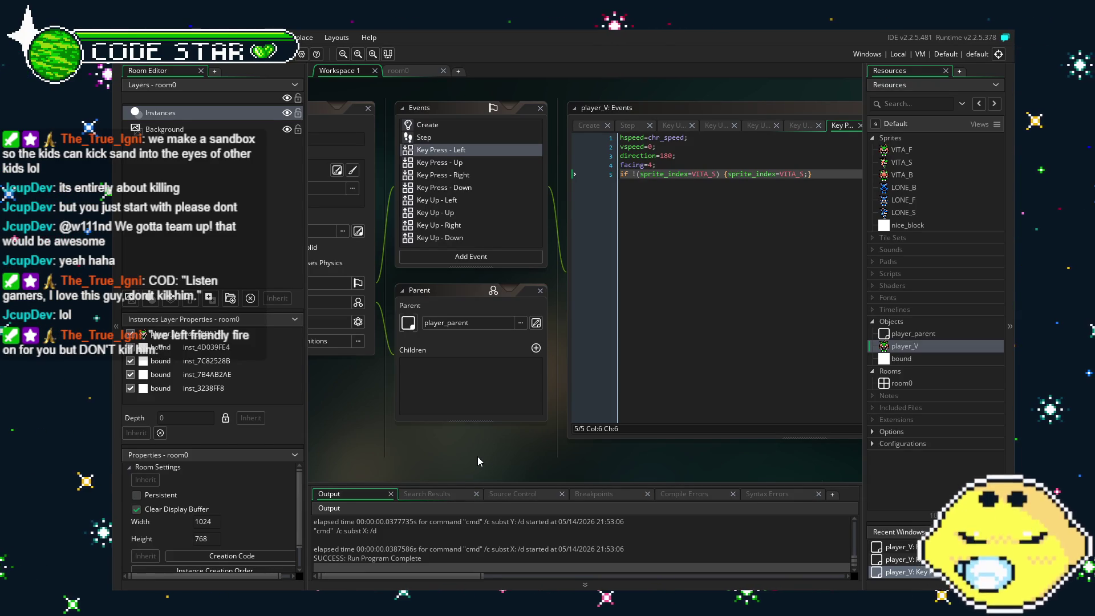
mouse_move(464, 458)
left_mouse_down()
mouse_move(518, 453)
mouse_move(561, 409)
mouse_move(488, 413)
left_mouse_up()
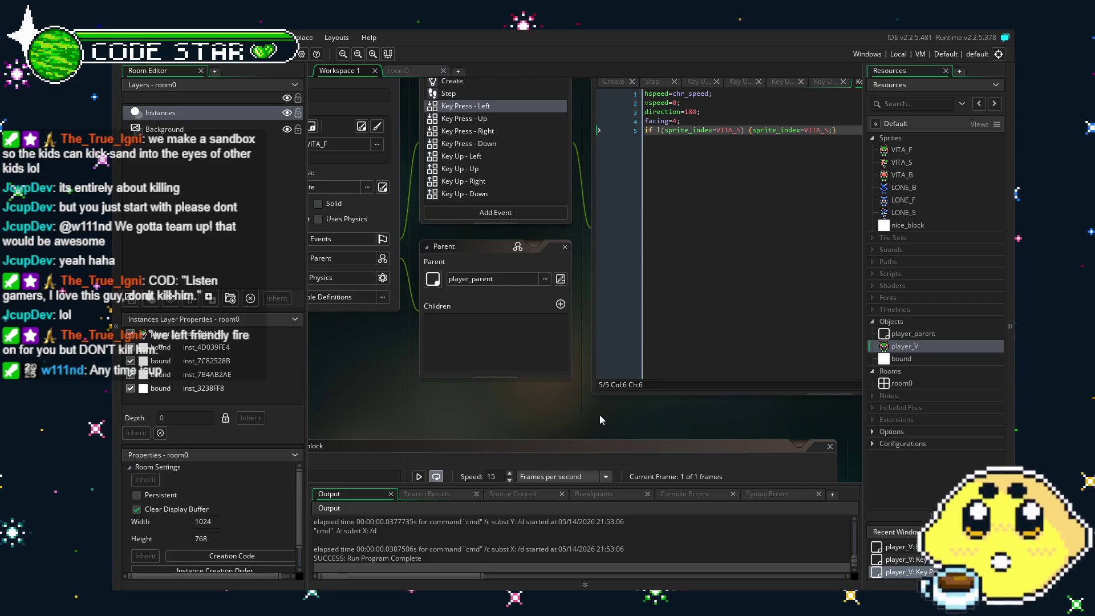
mouse_move(466, 404)
left_mouse_down()
mouse_move(524, 411)
mouse_move(491, 414)
mouse_move(506, 420)
left_mouse_up()
mouse_move(455, 377)
left_mouse_down()
mouse_move(444, 413)
mouse_move(456, 423)
left_mouse_up()
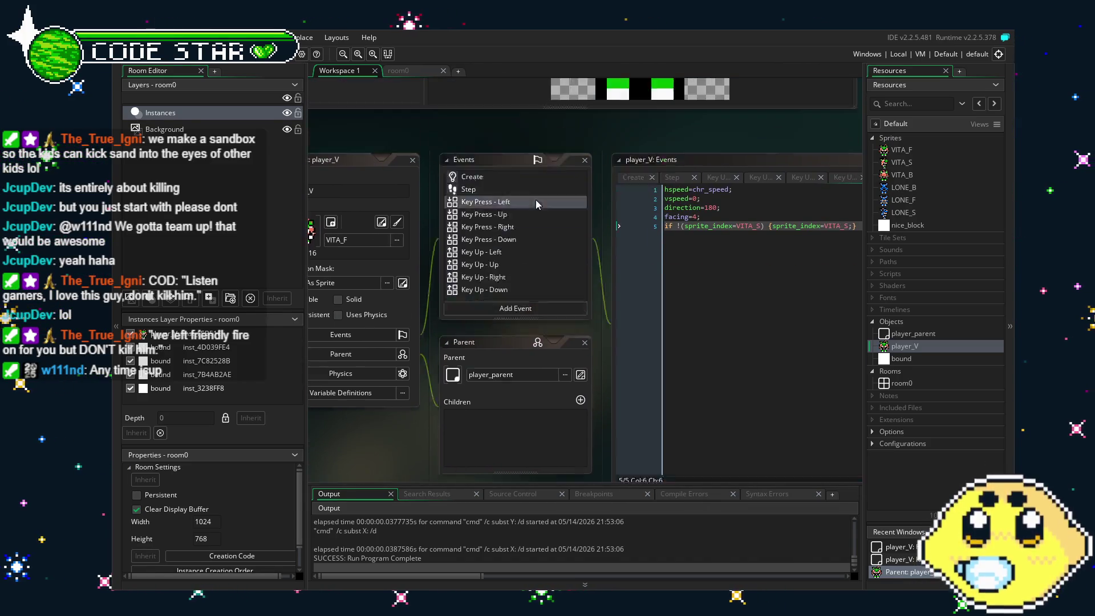
Open player_V's Create code (facing=2, chr_speed=2), then select Key Press - Down
left_click(502, 146)
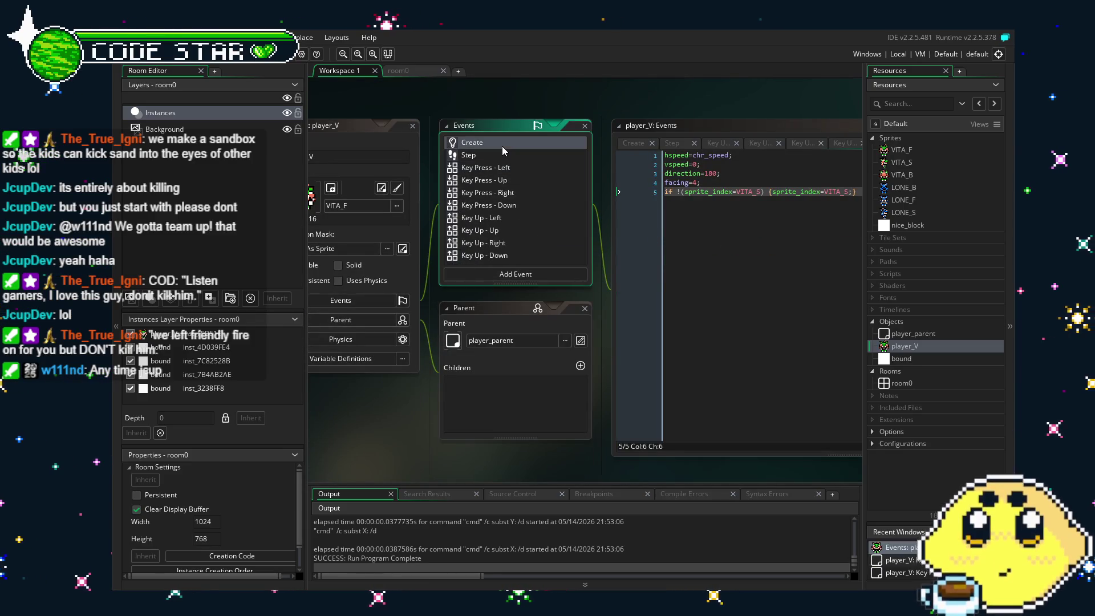
left_click(498, 204)
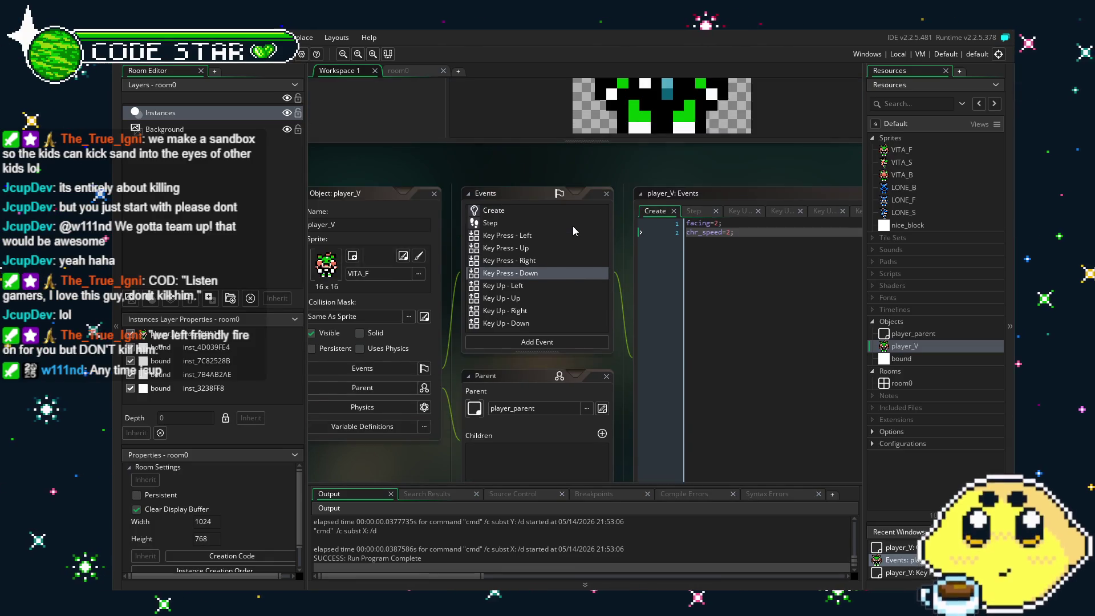
Review each Key Press and Key Up event through Key Up - Down, then save with Ctrl+S
left_click(546, 220)
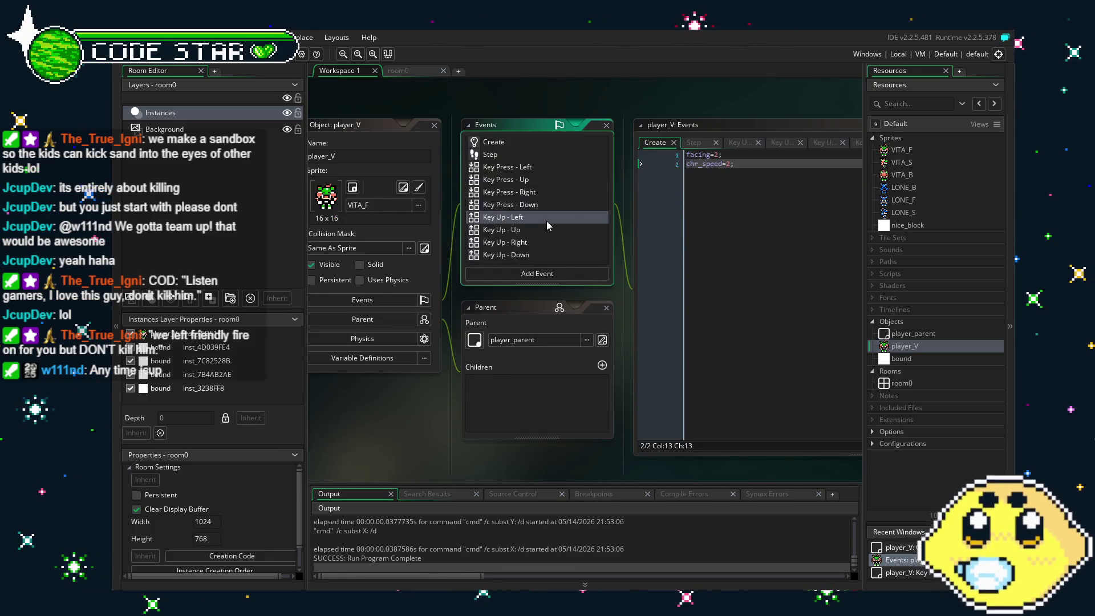
left_click(535, 167)
left_click(550, 181)
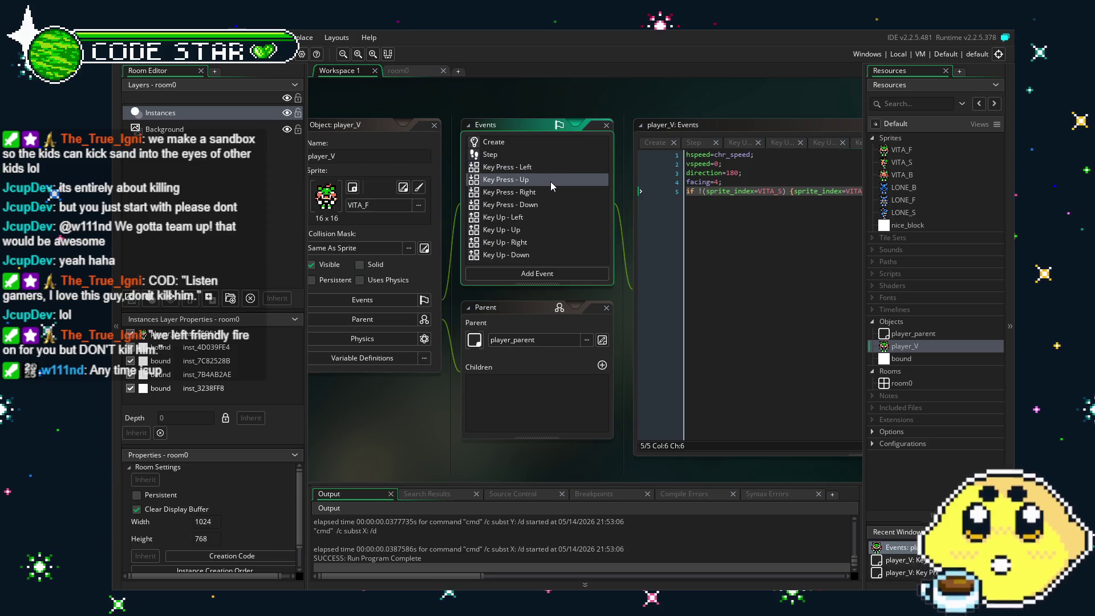
left_click(555, 194)
left_click(562, 202)
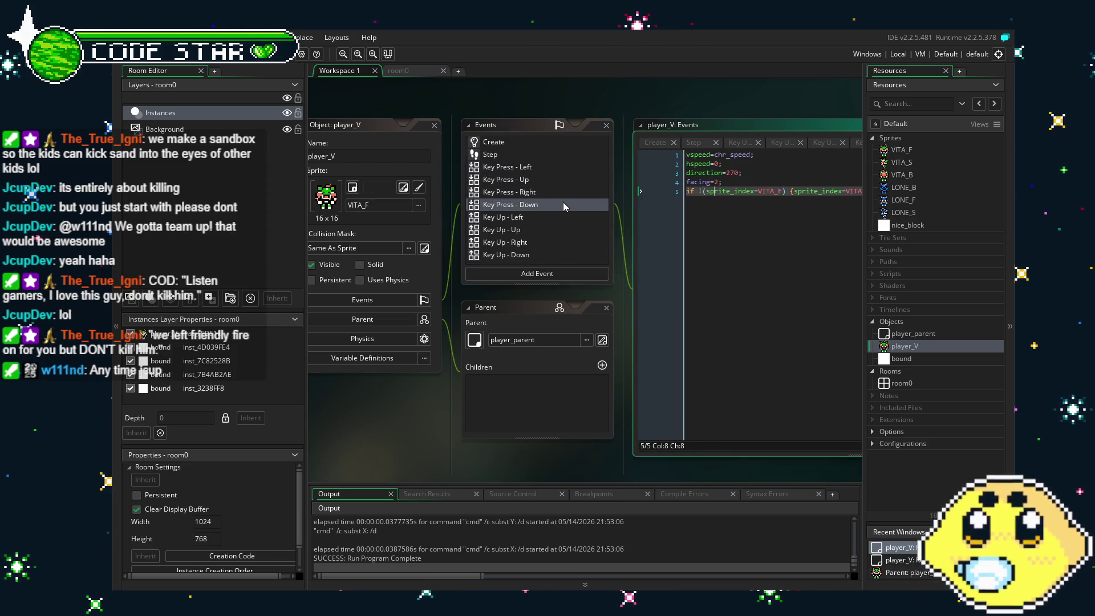
left_click(549, 230)
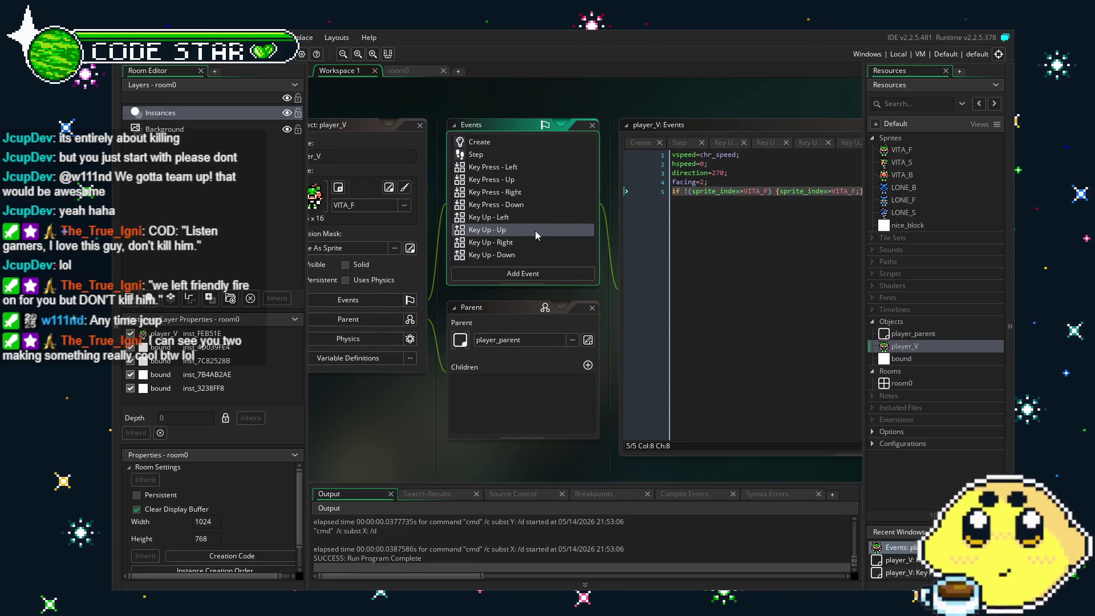
left_click(547, 241)
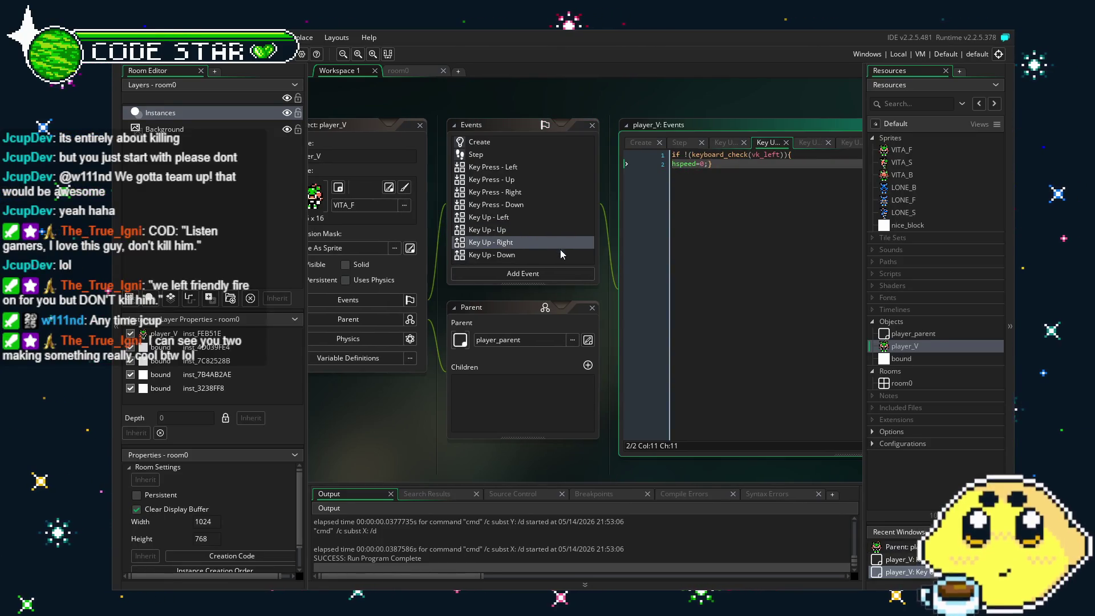
left_click(564, 255)
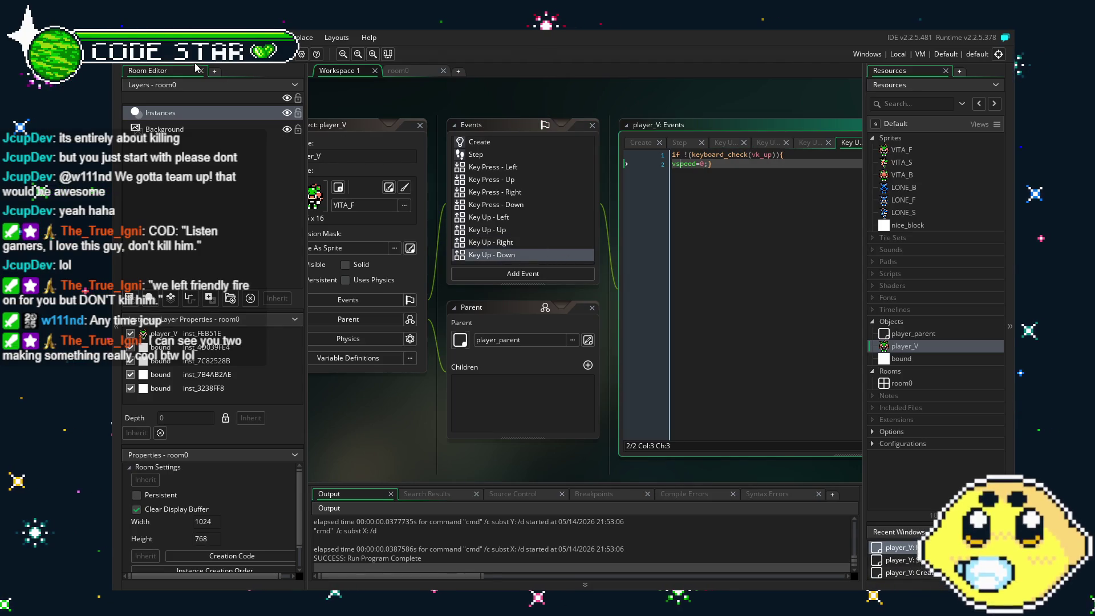
key("ctrl+s")
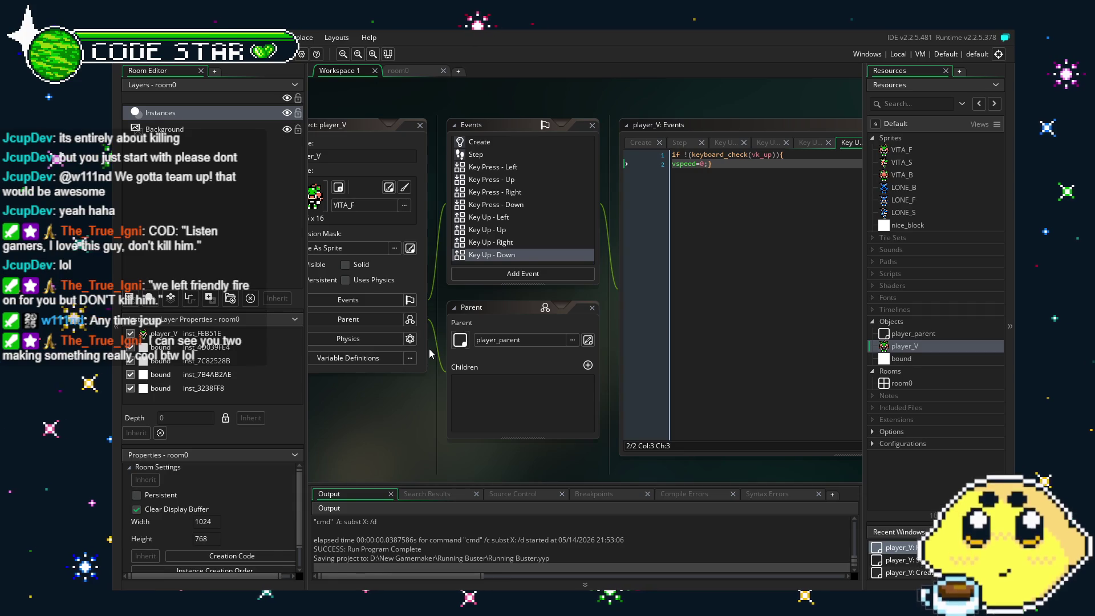
left_click_drag(429, 348, 415, 354)
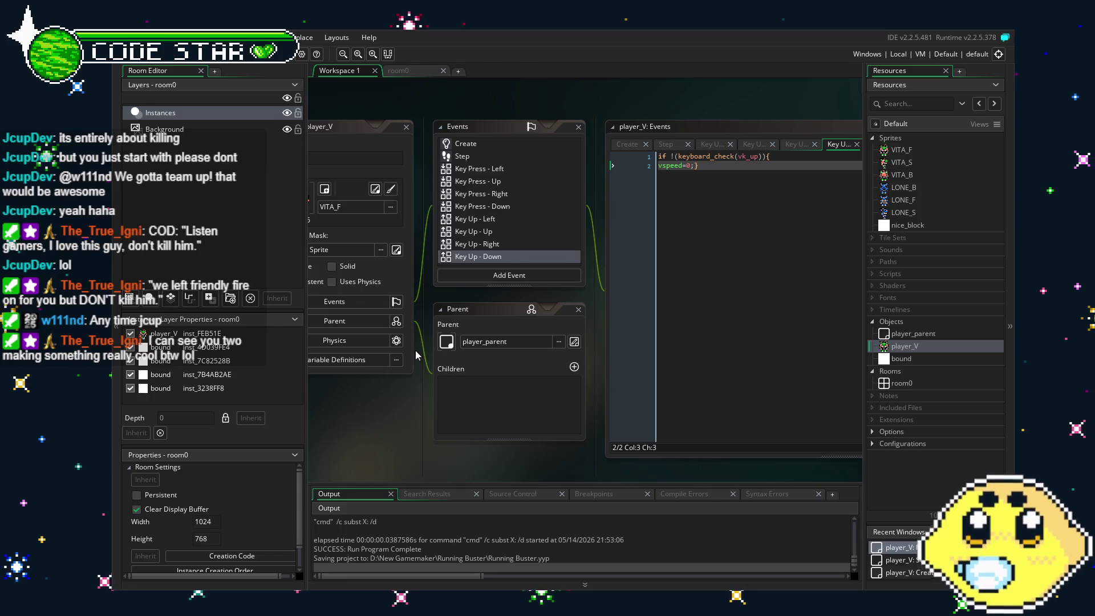
Check the Key Press - Left code, then open the Key Press - Up event code
scroll(415, 354, "up", 1)
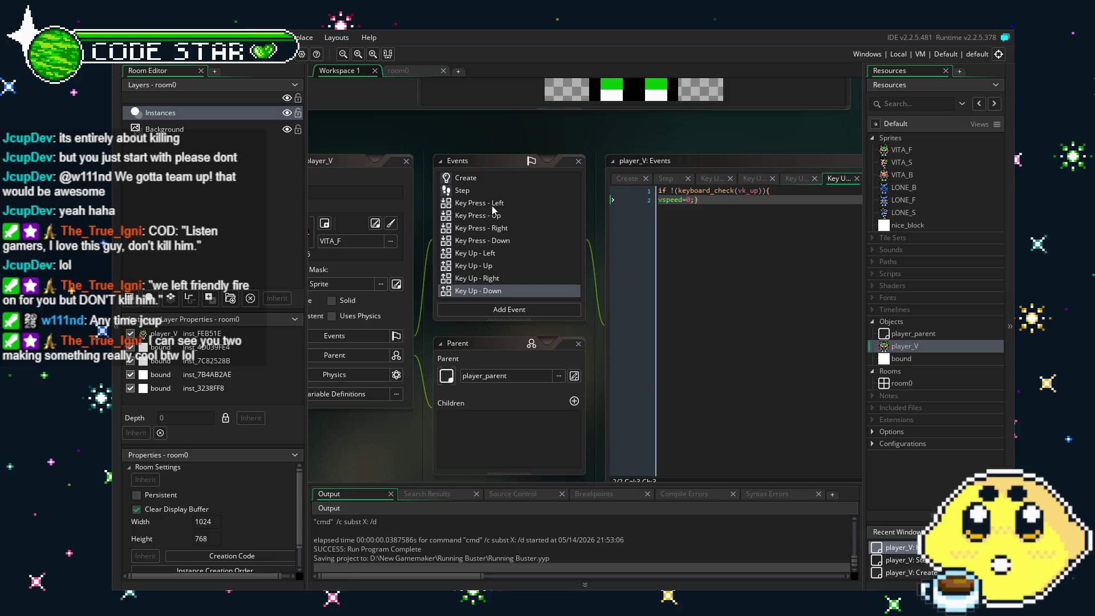
left_click(492, 208)
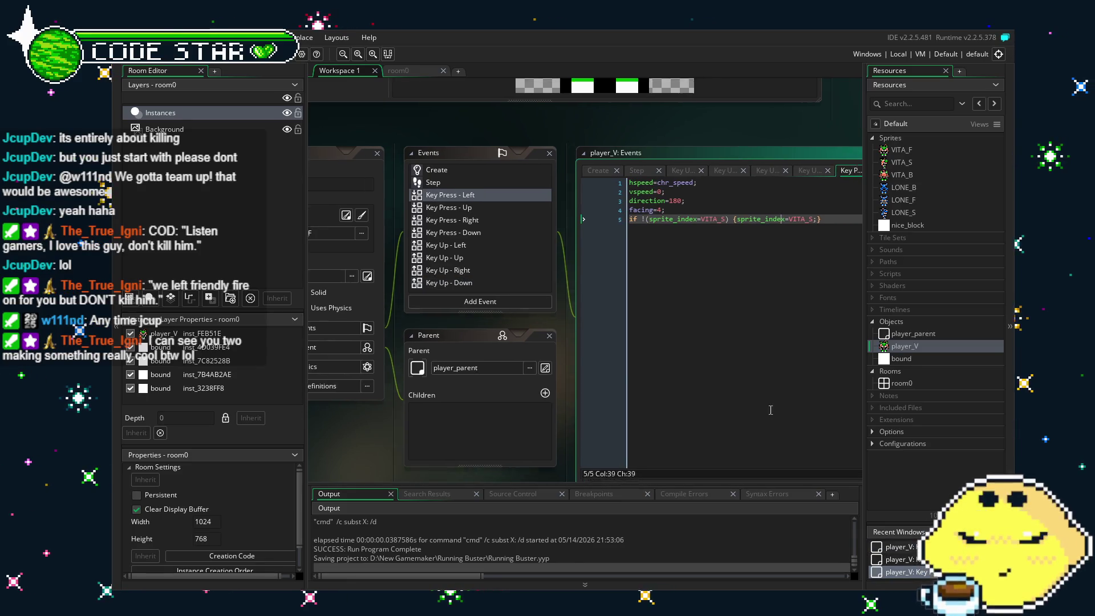
left_click(724, 401)
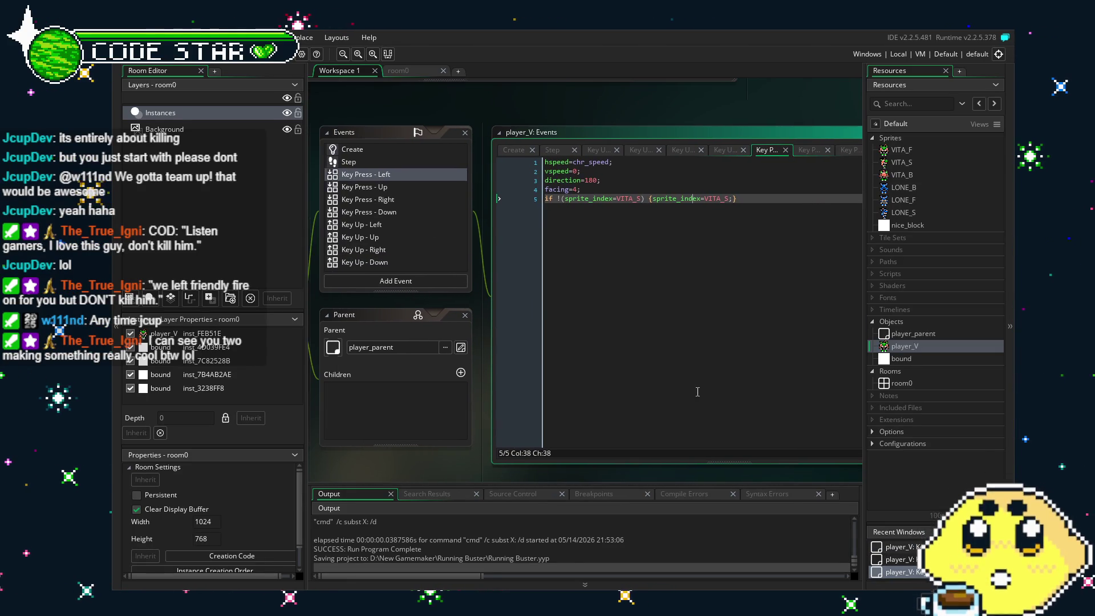
left_click(405, 179)
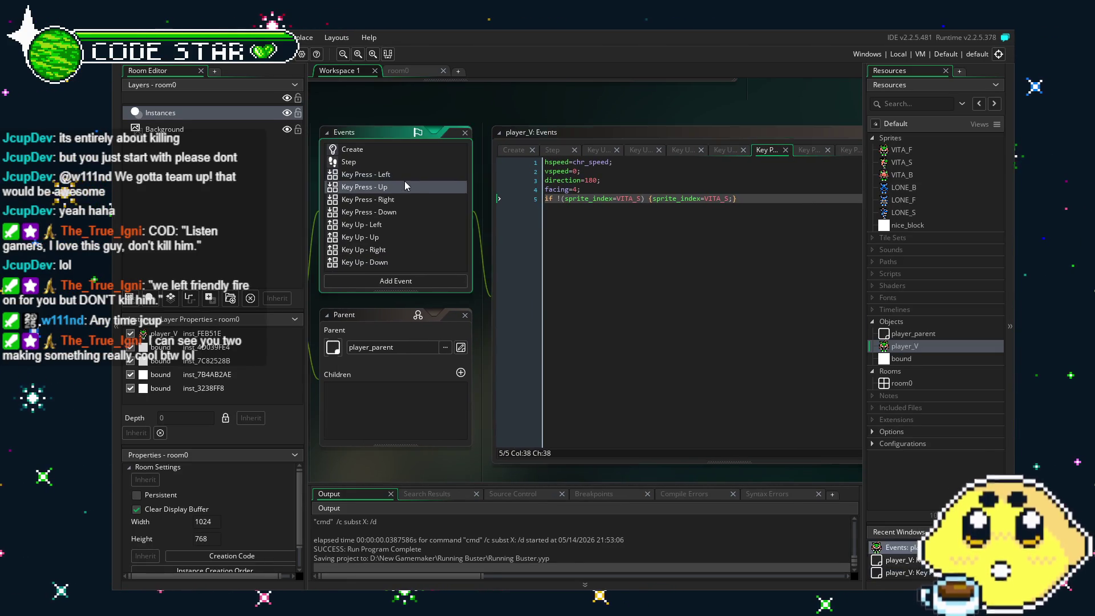
left_click(413, 174)
left_click(413, 175)
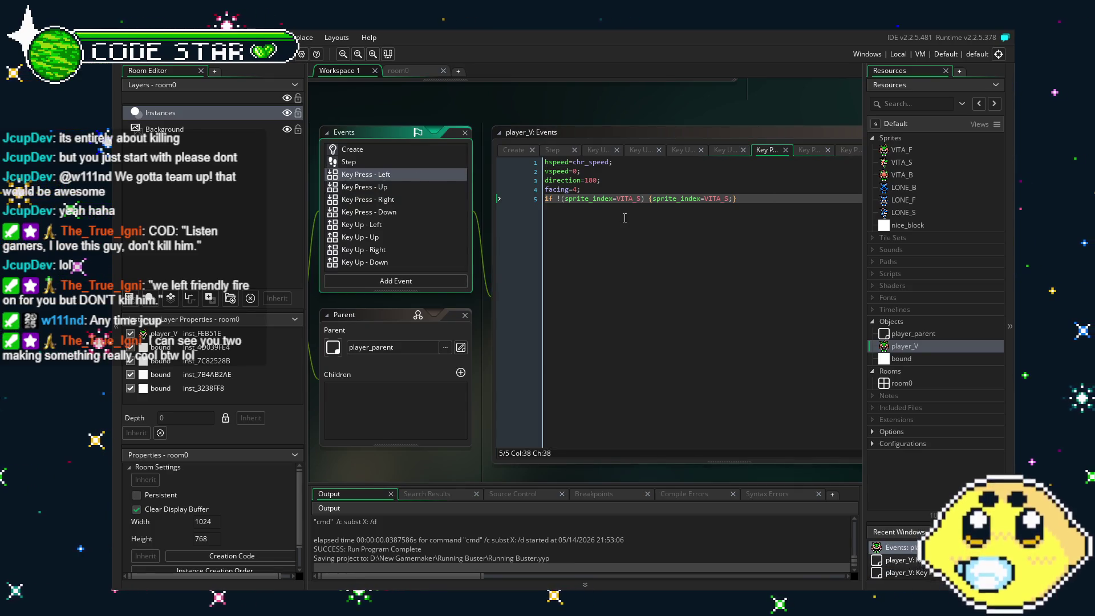
left_click(592, 226)
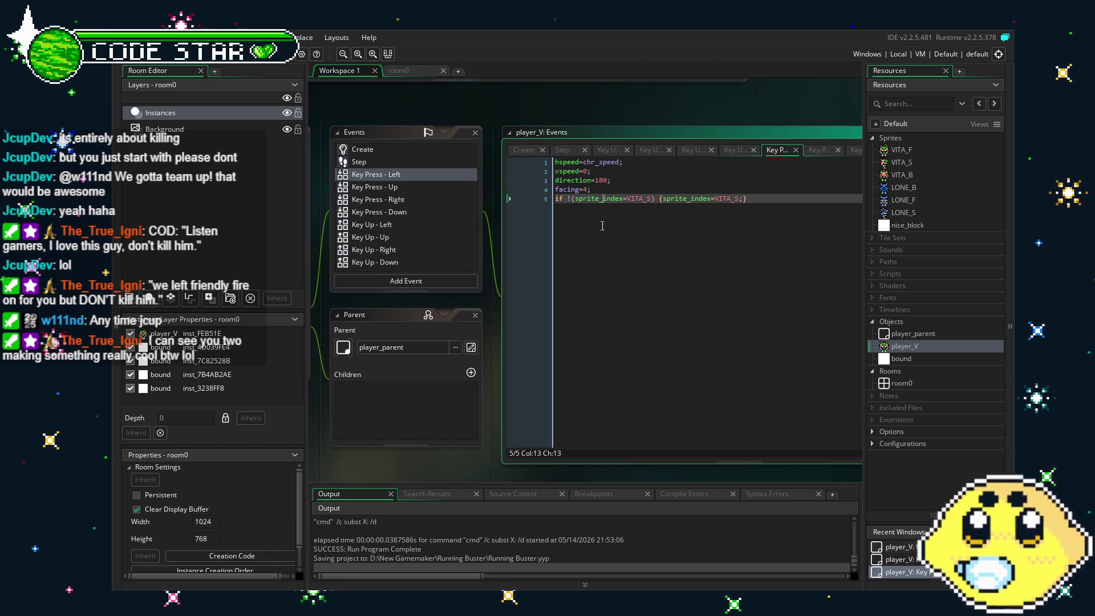
left_click(406, 185)
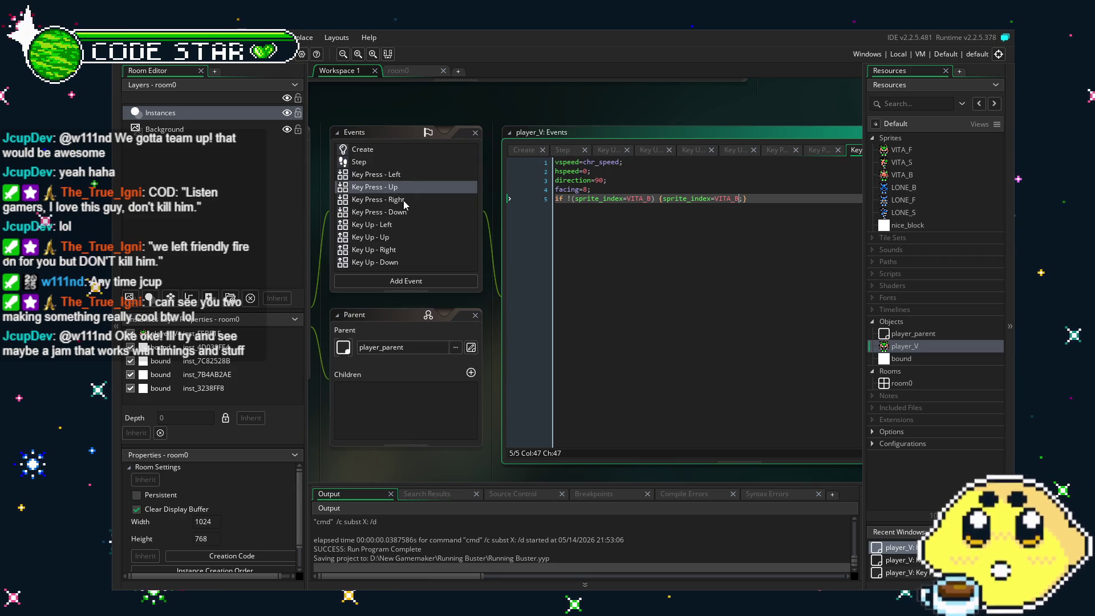
Compare the Key Press - Up code against the Right and Left events' code
left_click(403, 201)
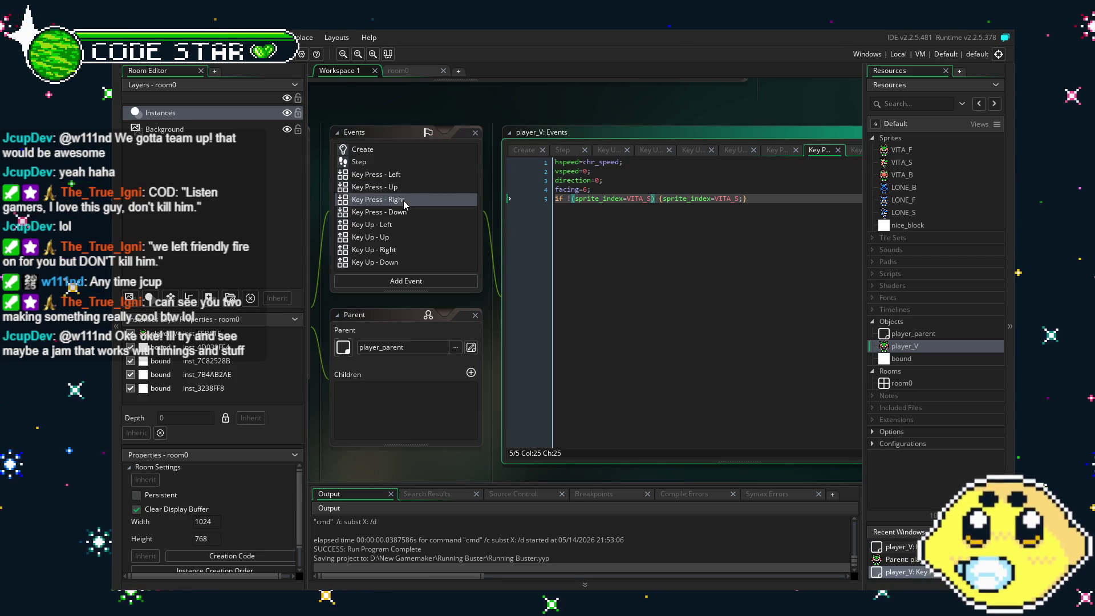
left_click(419, 192)
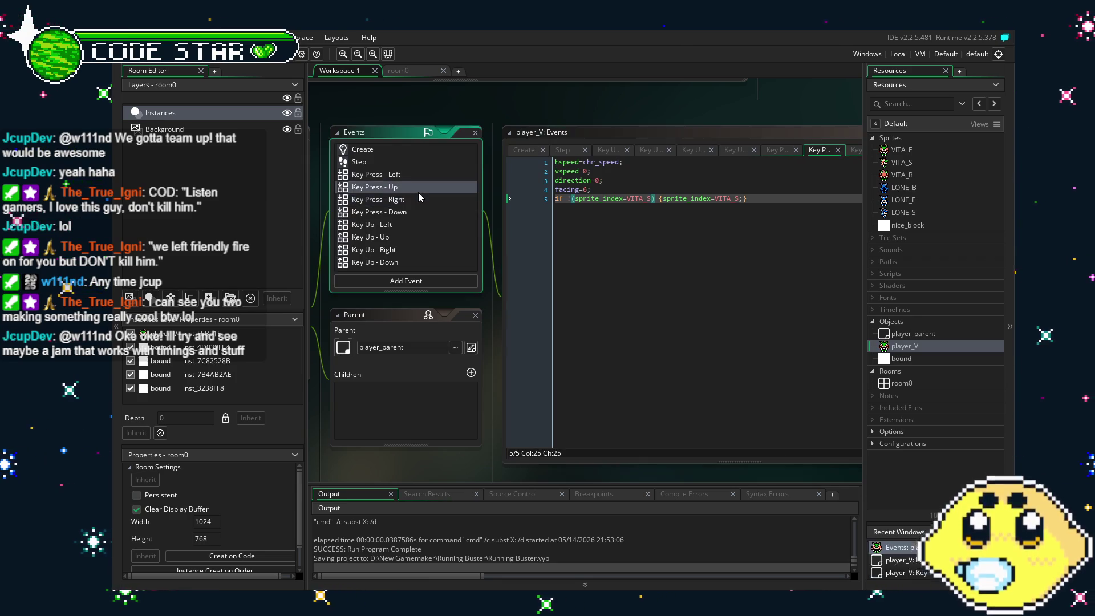
left_click(604, 180)
left_click(598, 171)
left_click(634, 274)
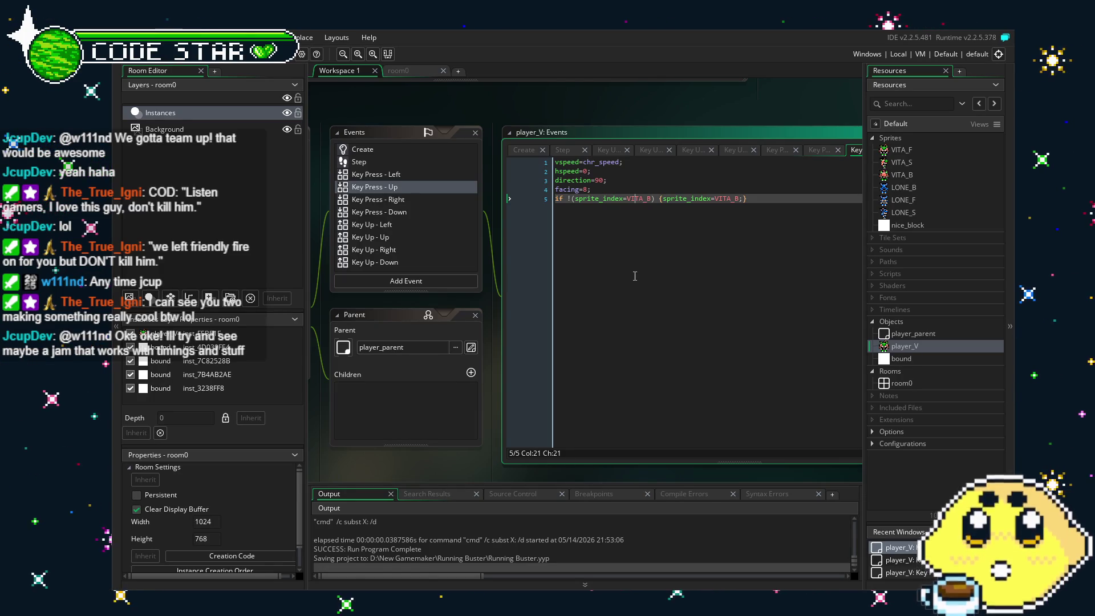
left_click(388, 174)
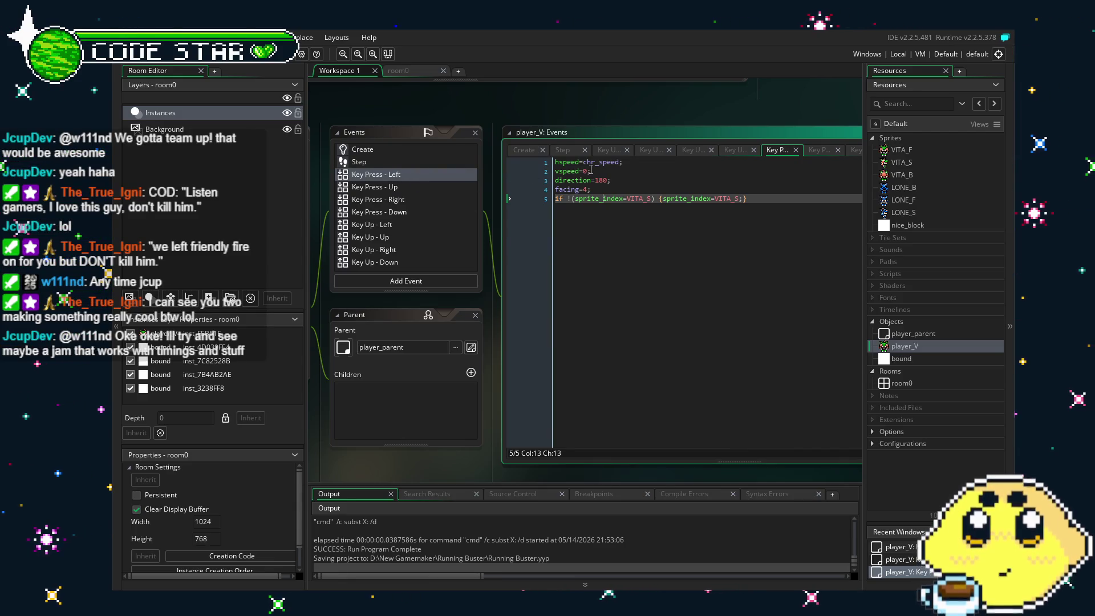
left_click(429, 186)
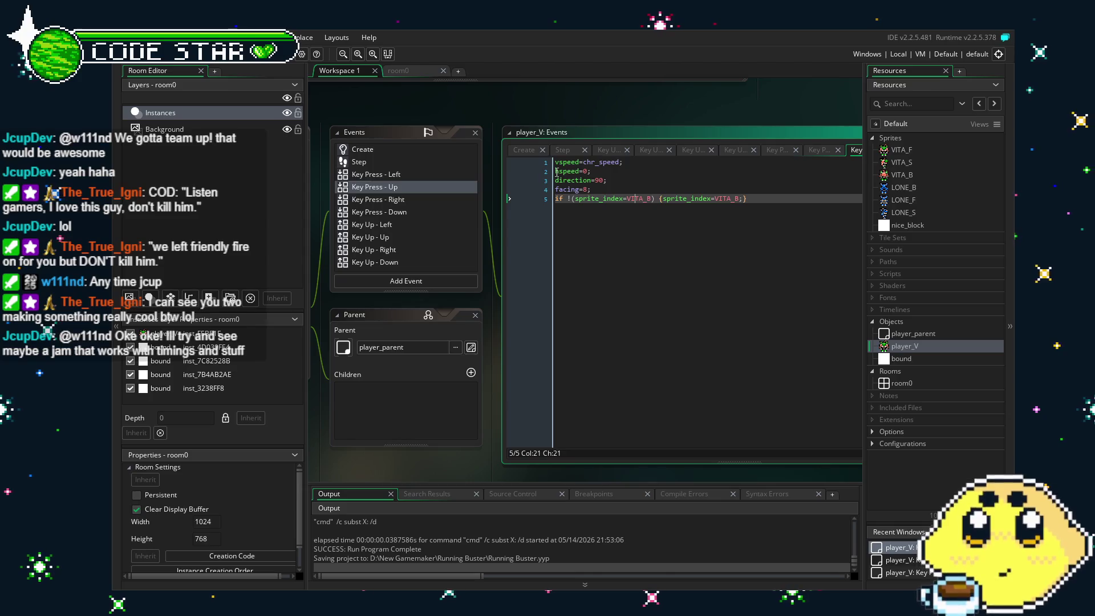
Prefix hspeed=0 on line 2 with if !(keyboard_check_direct(vk_left))
left_click(558, 172)
type("if !(")
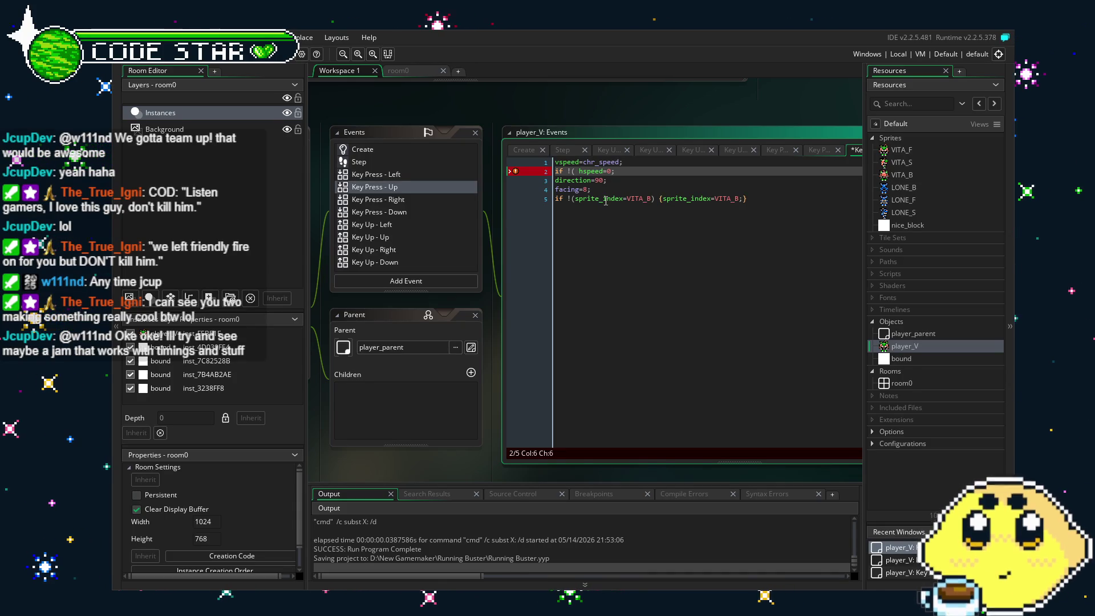
type("keyb")
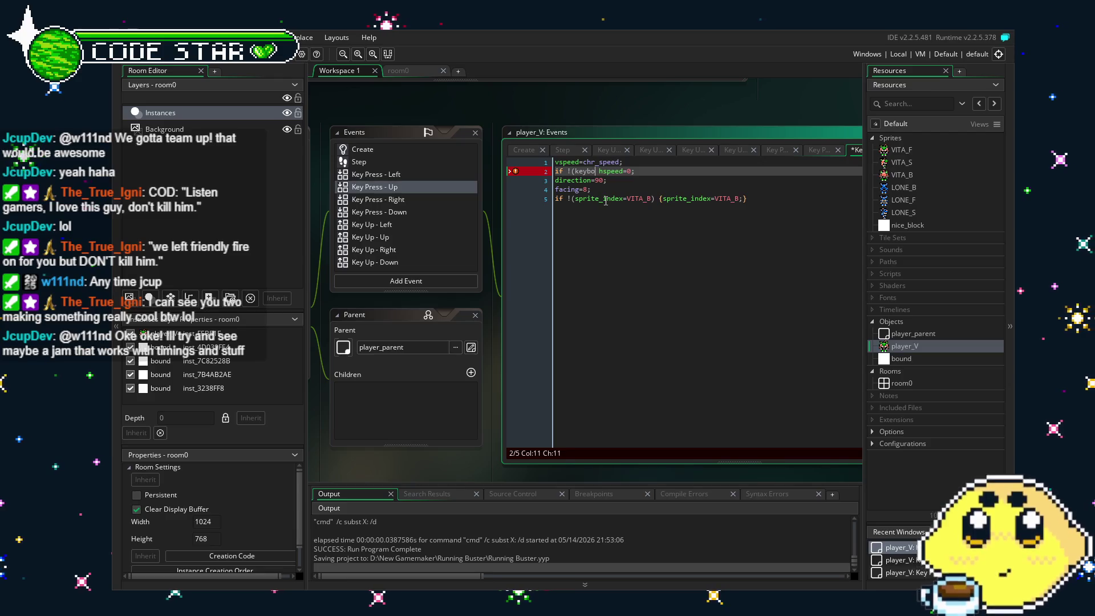
type("o")
key("Down")
key("Down")
key("Down")
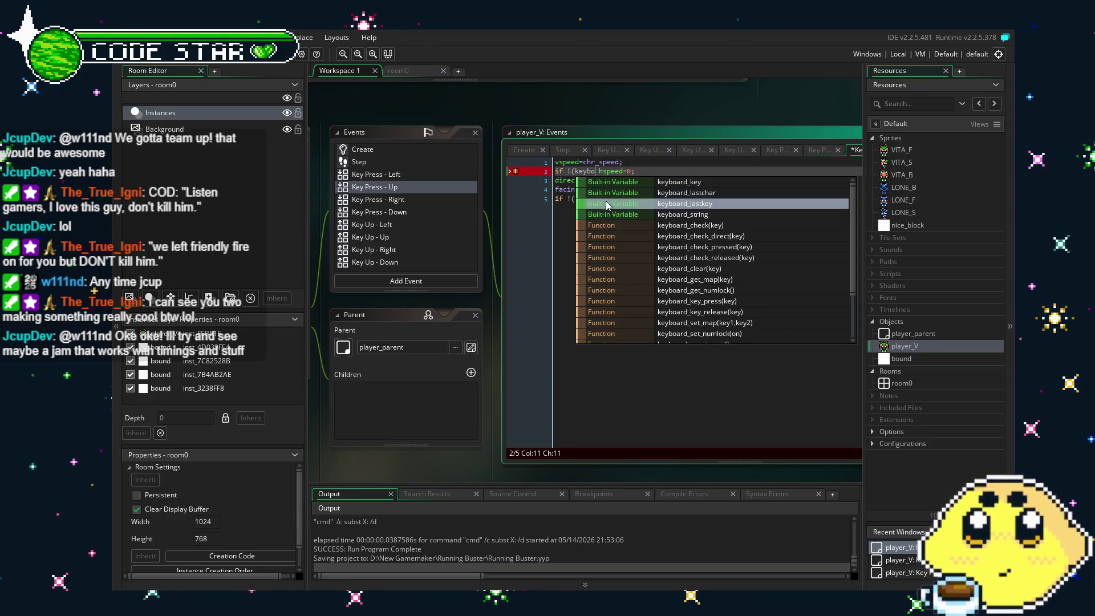
type("ard_check_direct(vk_left)")
key("Return")
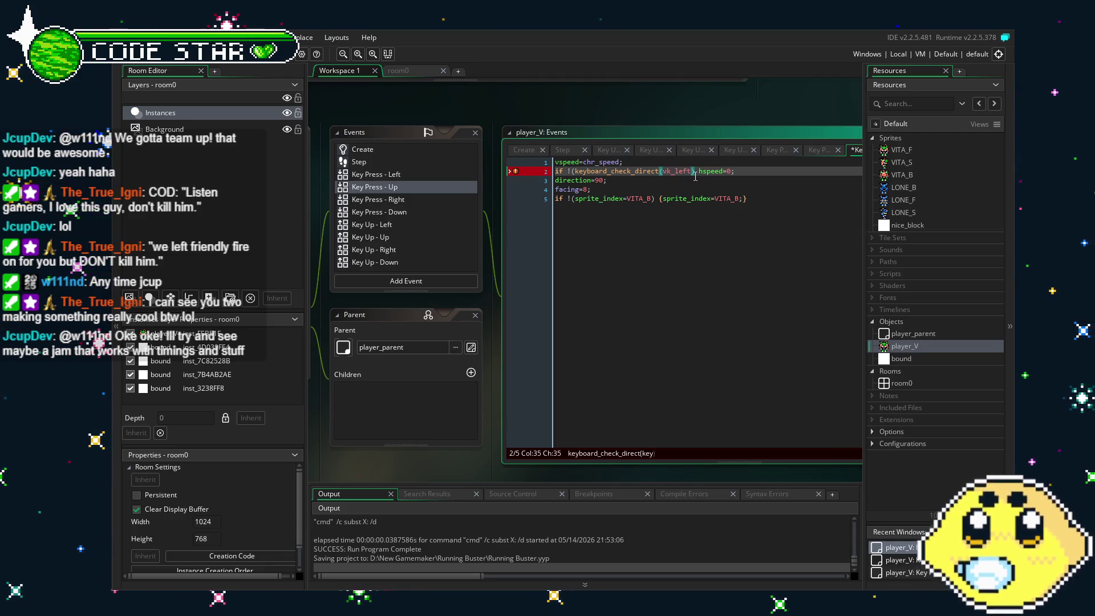
key("Right")
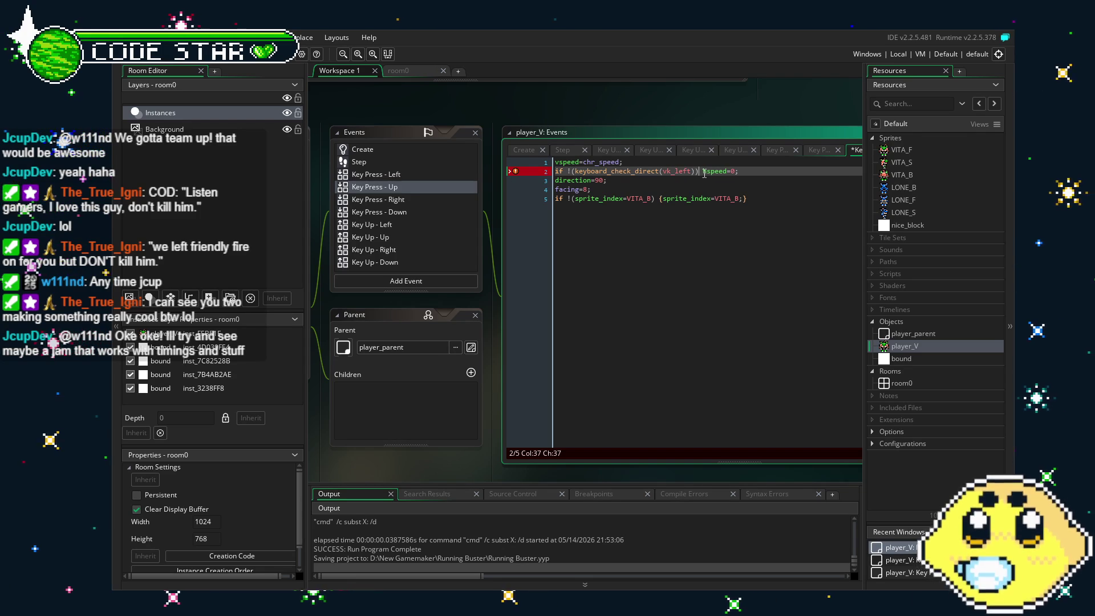
type(")")
Add a matching vk_right check with braces around hspeed=0, then save
left_click_drag(702, 172, 576, 172)
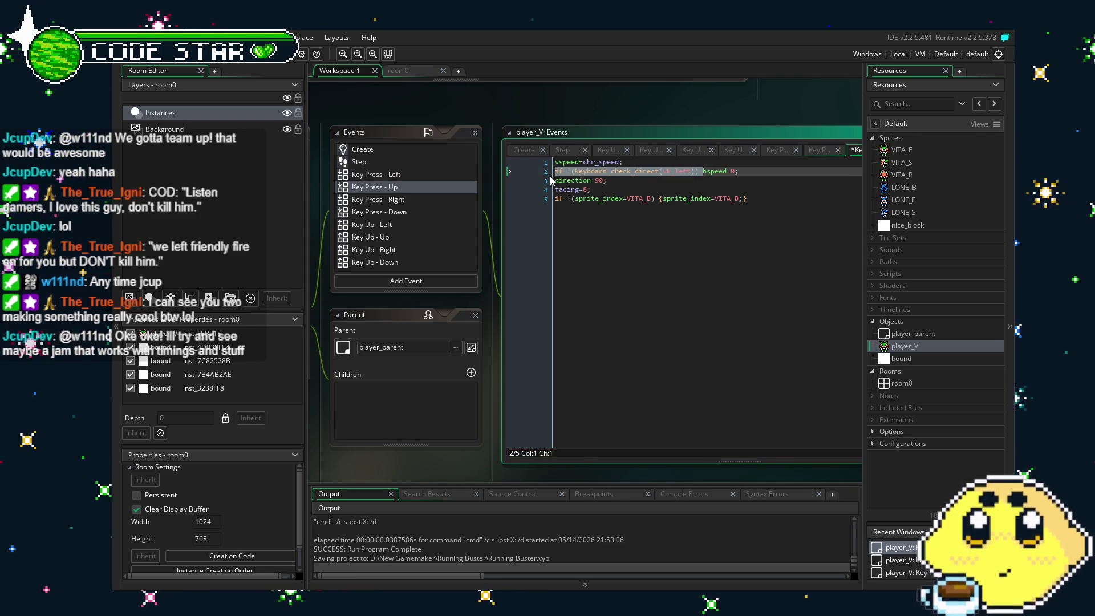
left_click(702, 171)
type("if !(keyboard_check_direct(vk_left))")
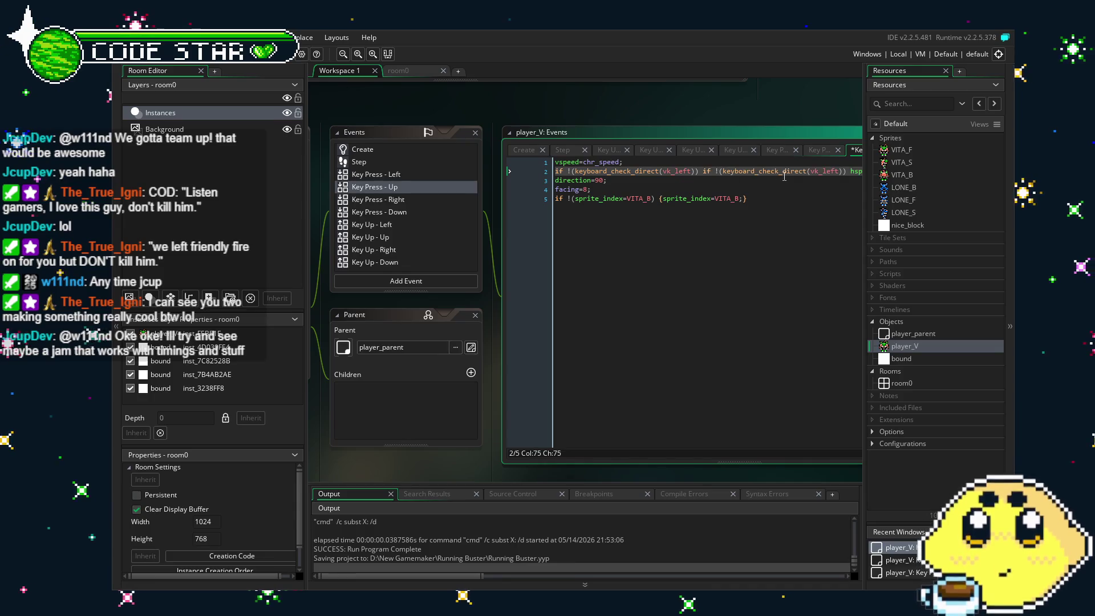
left_click_drag(602, 481, 480, 480)
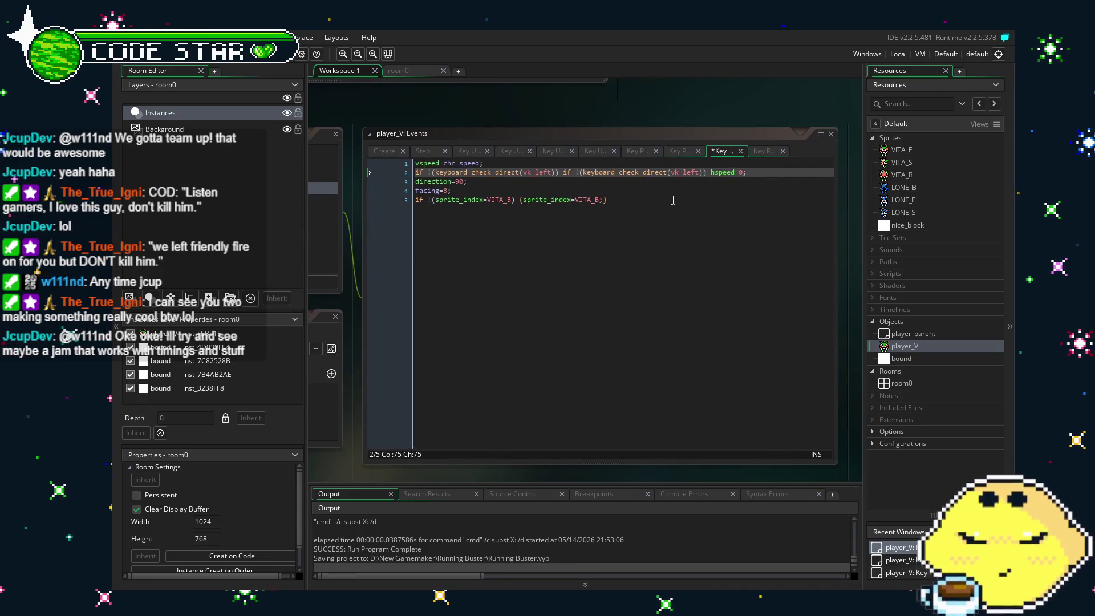
left_click(703, 172)
key("BackSpace")
key("BackSpace")
key("BackSpace")
type("righj")
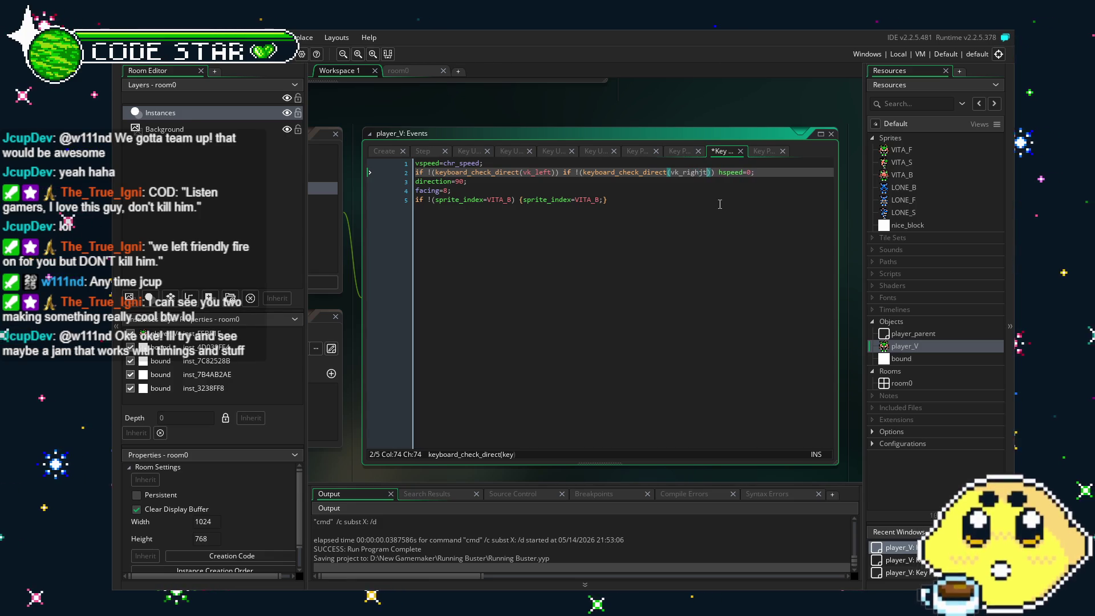
type("t")
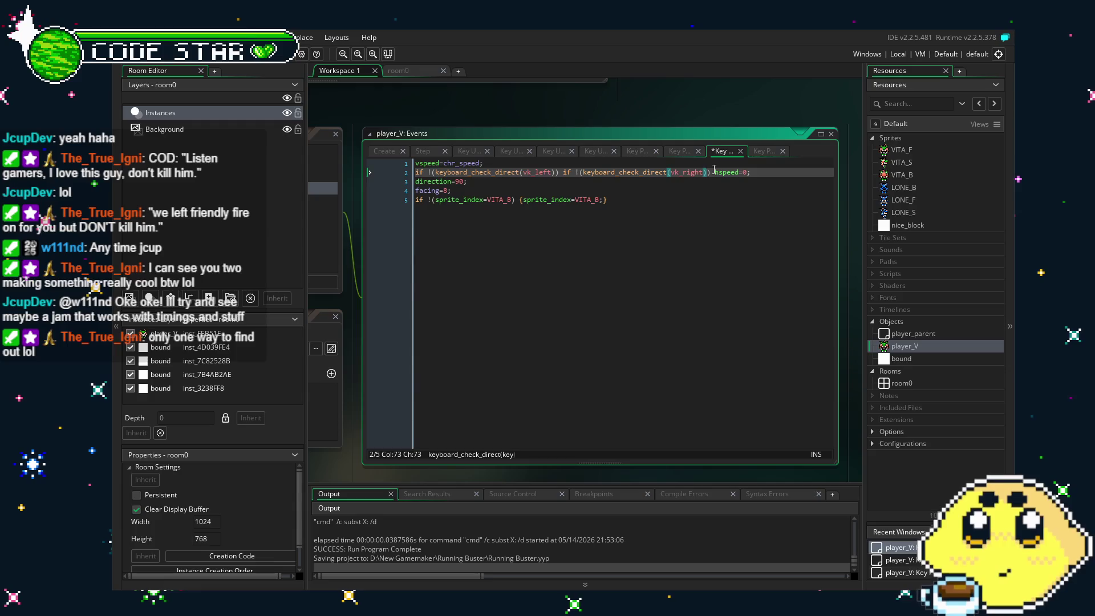
type("}")
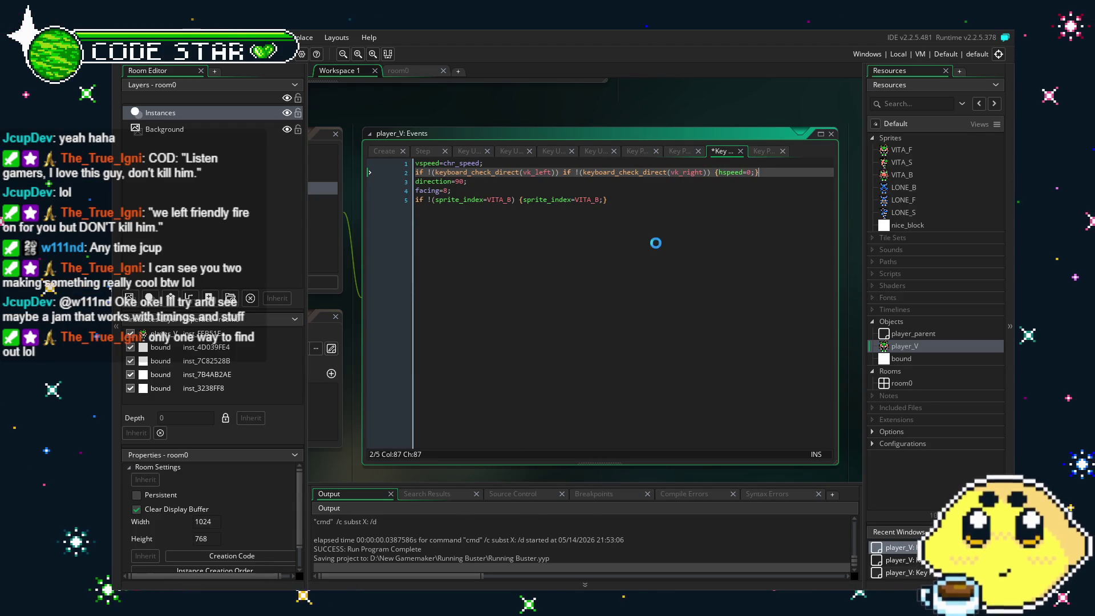
key("ctrl+s")
Build and run the game with F5
left_click(579, 200)
left_click_drag(809, 172, 605, 172)
left_click(620, 231)
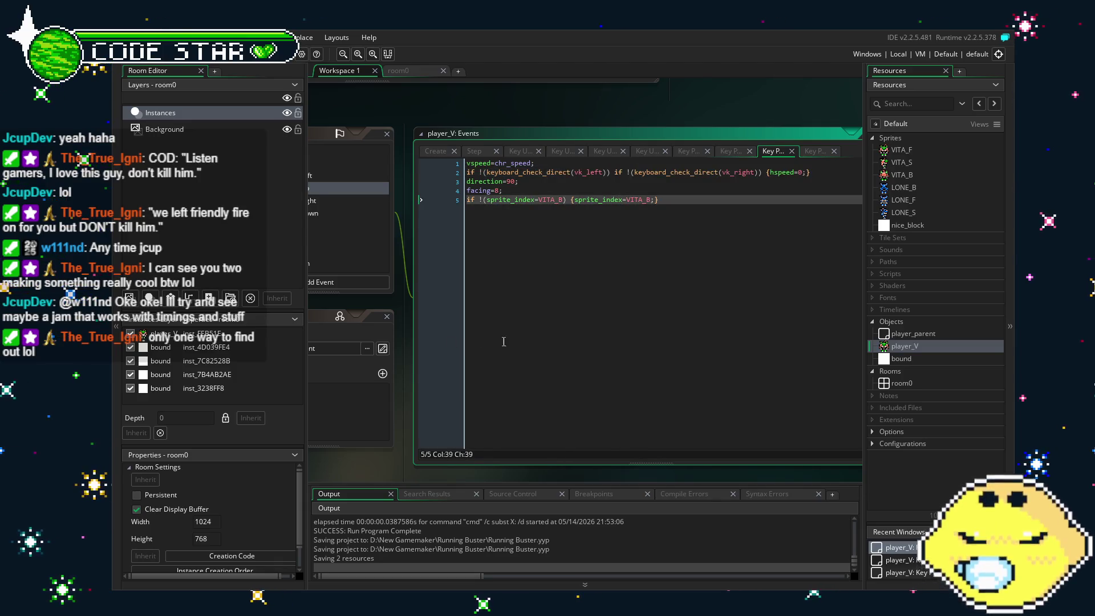
left_click(507, 199)
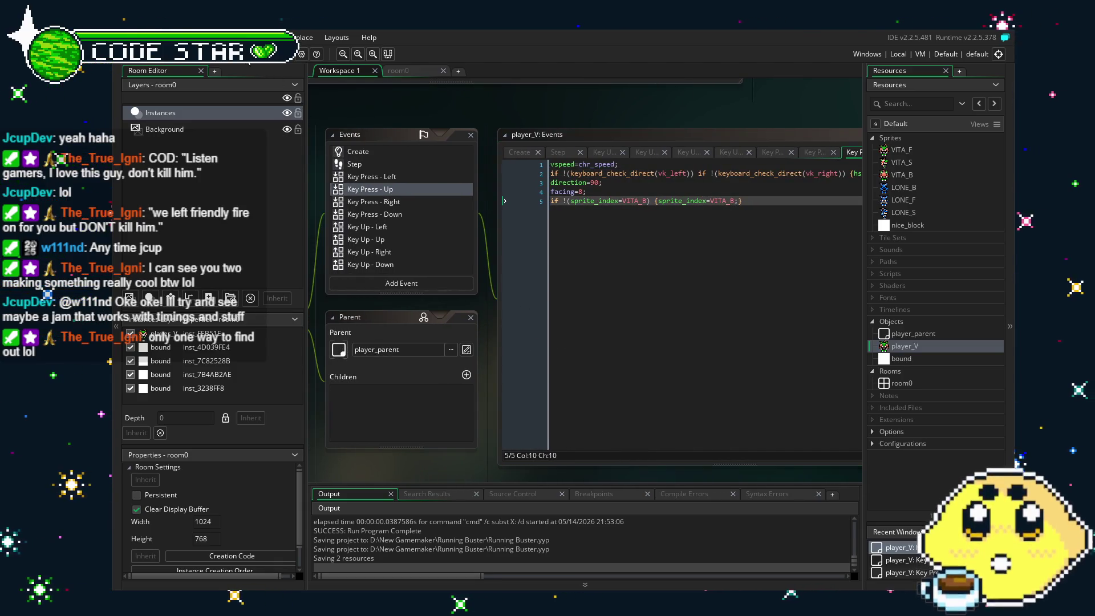
key("F5")
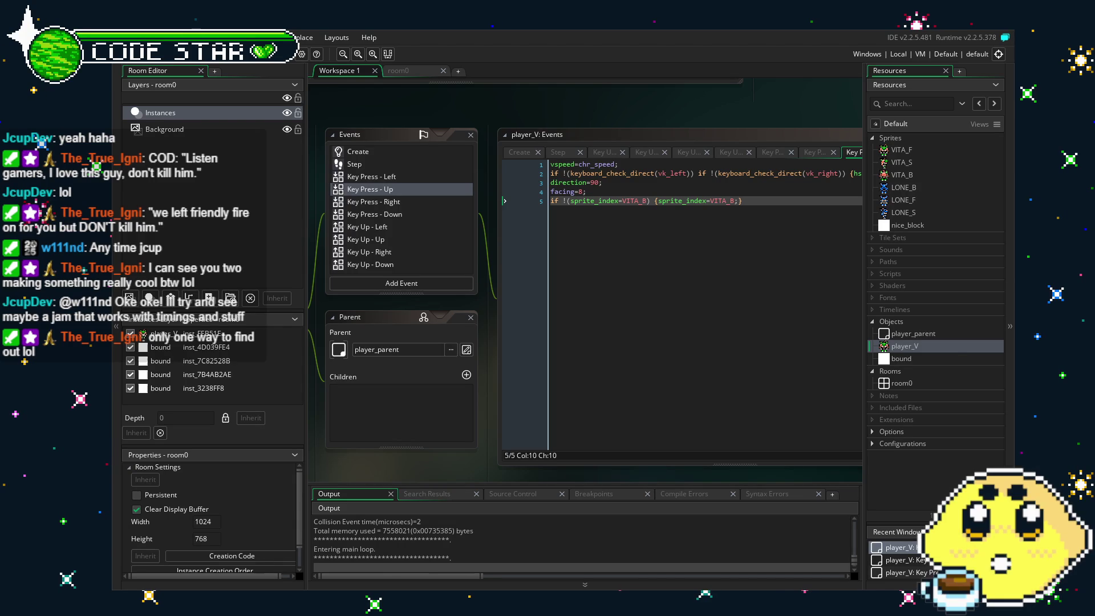
Move the player up, down, left and right in the running game to test walking
key("Up")
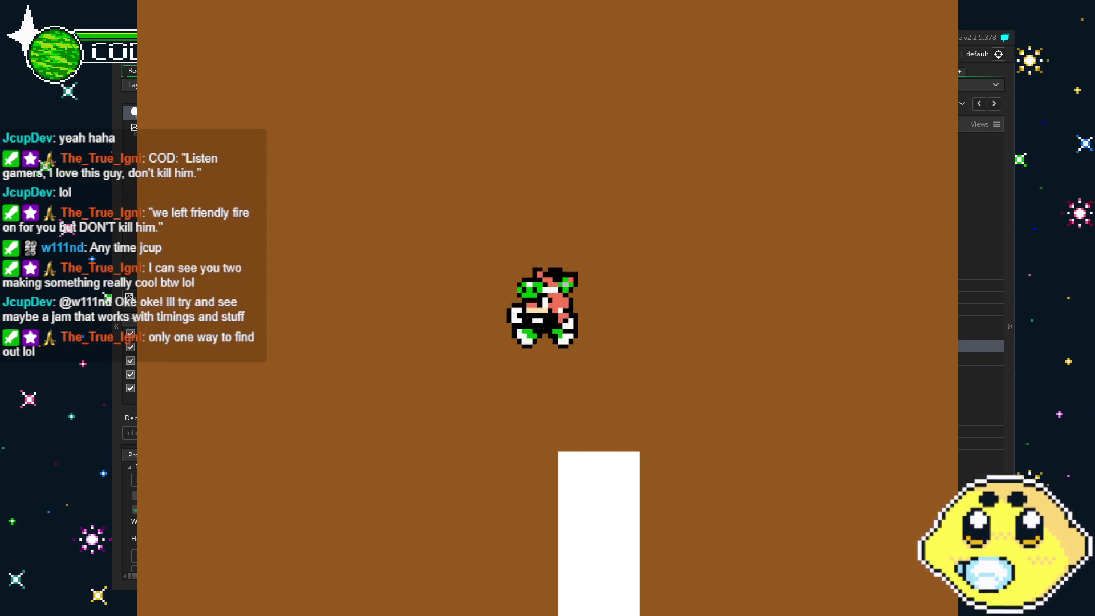
key("Left")
key("Down")
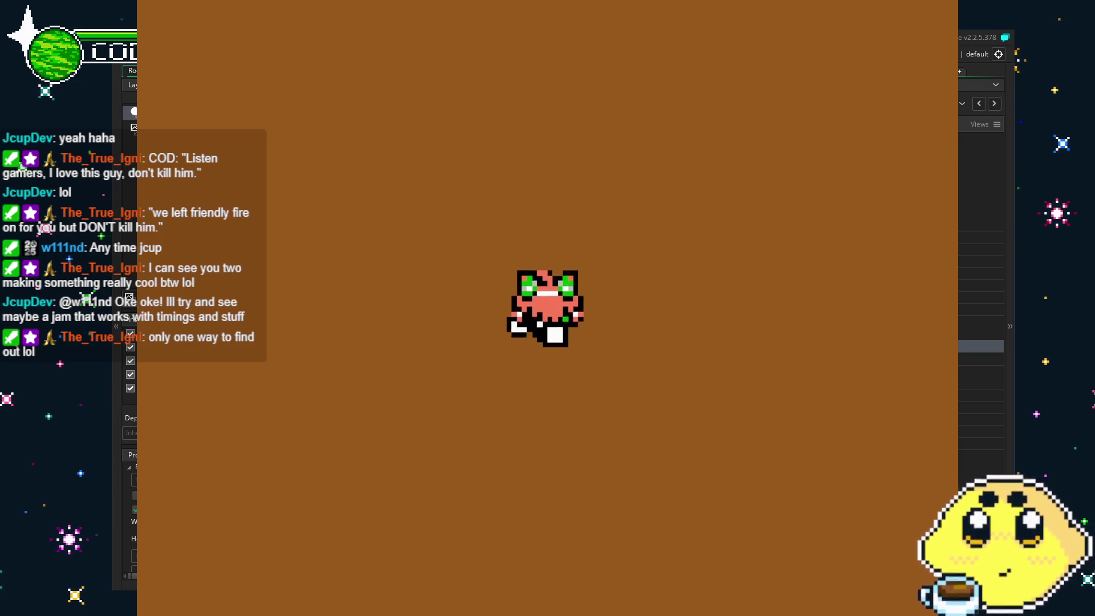
key("Up")
key("Down")
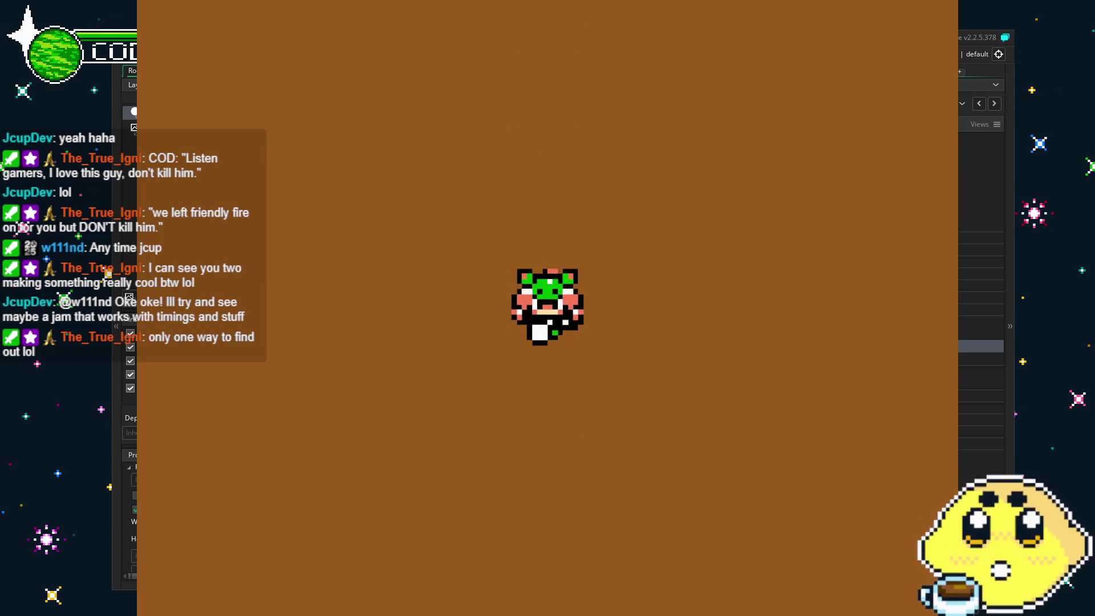
key("Right")
key("Down")
key("Right")
key("Down")
key("Left")
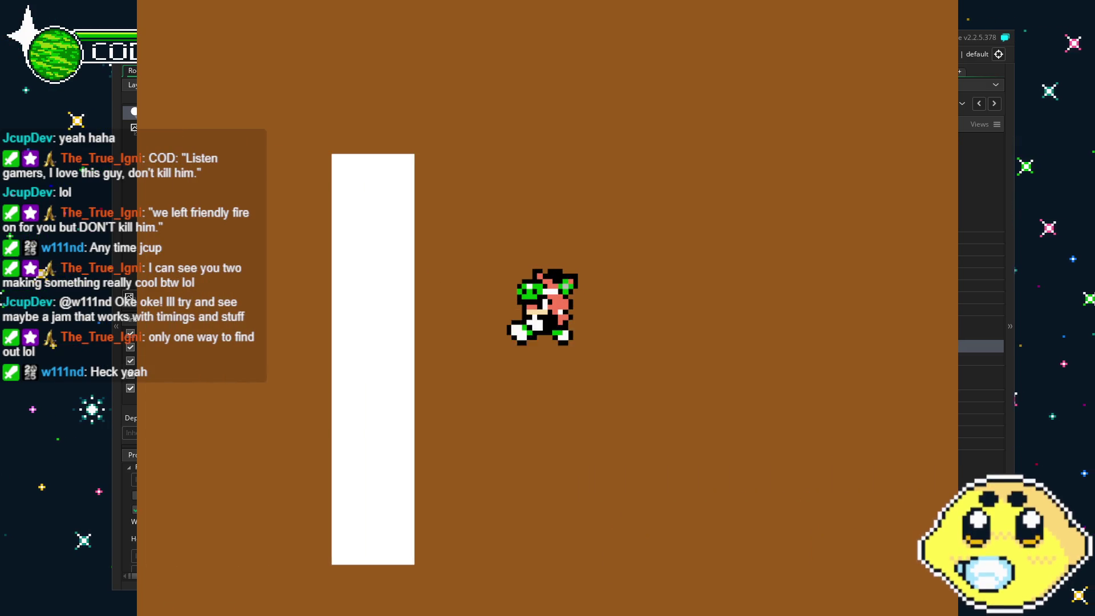
key("Up")
key("Left")
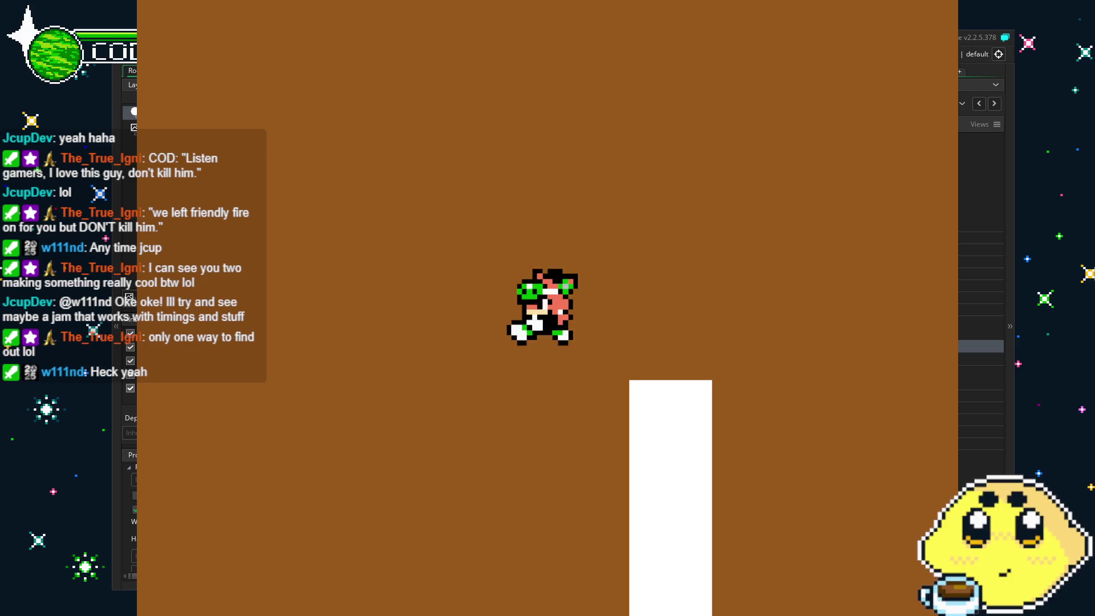
key("Right")
key("Up")
key("Down")
key("Right")
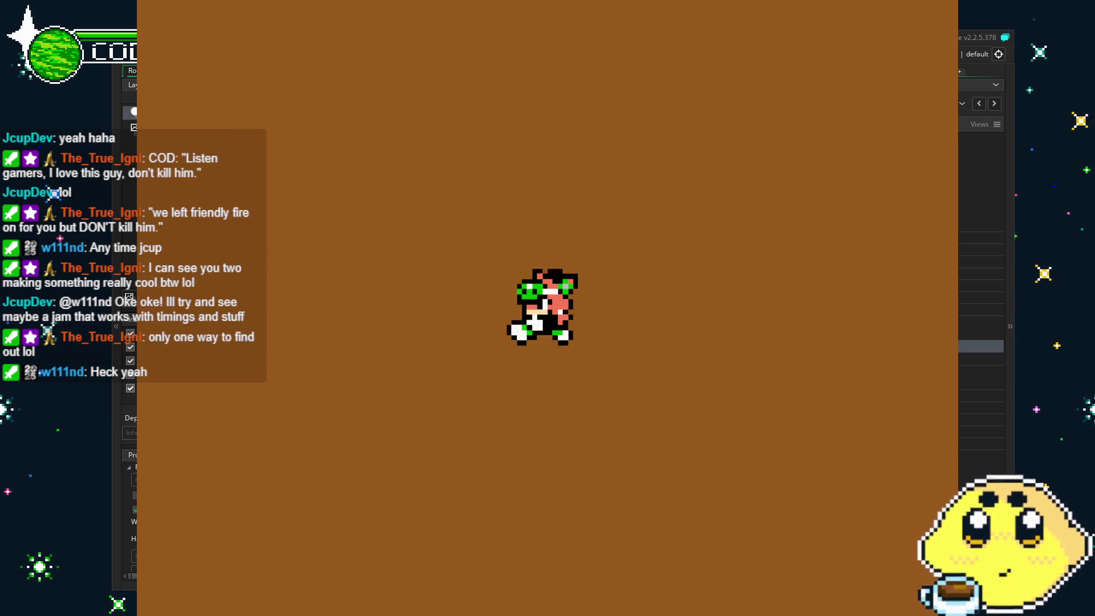
key("Left")
Keep moving the player around the level, then close the game with Alt+F4
key("Up")
key("Left")
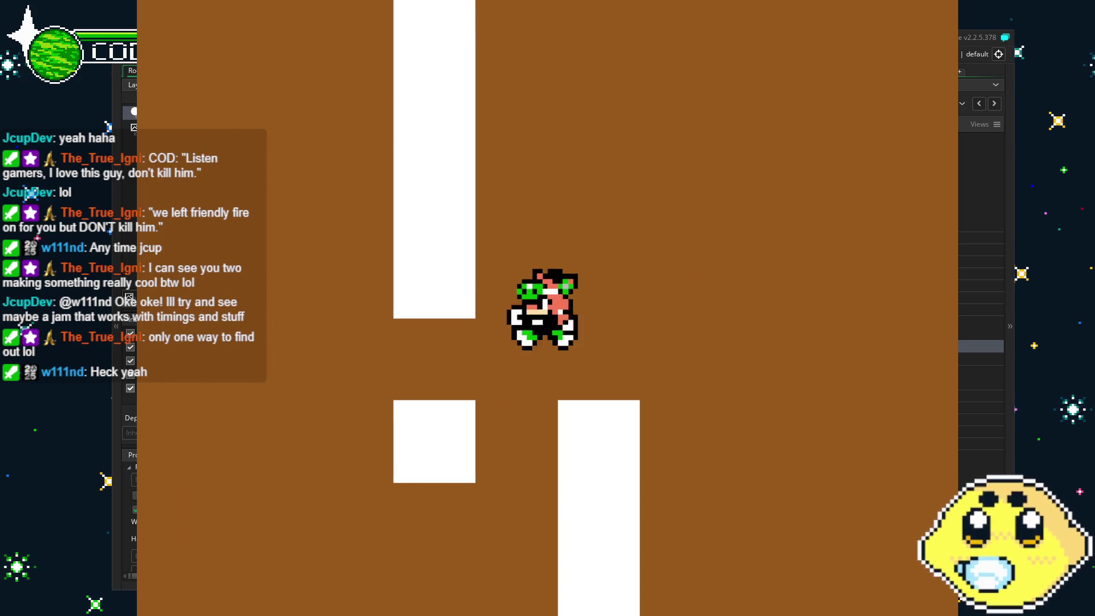
key("Left")
key("Up")
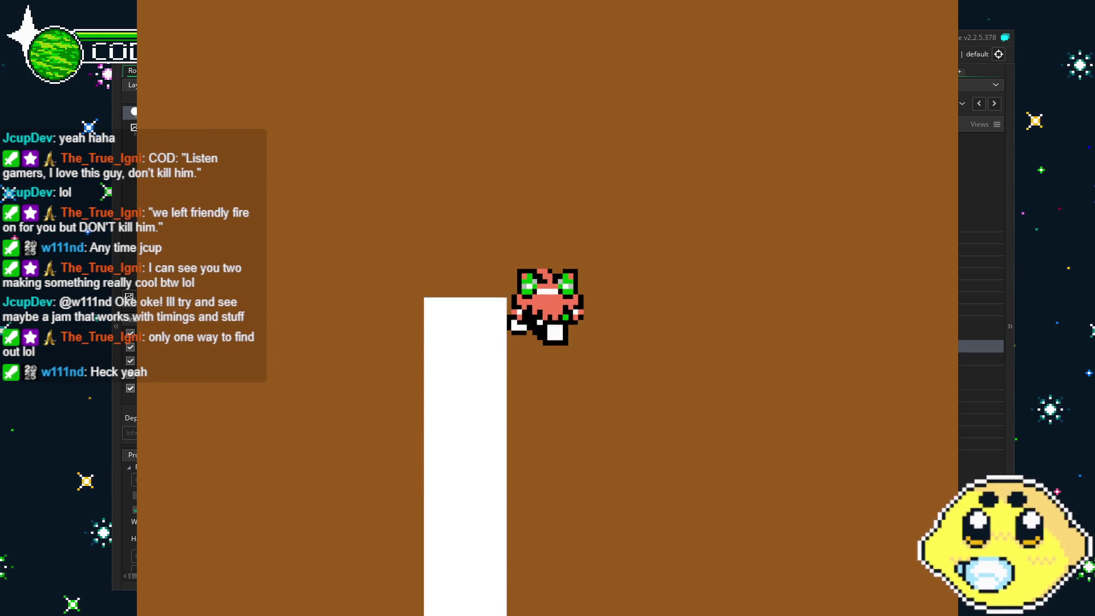
key("Right")
key("Up")
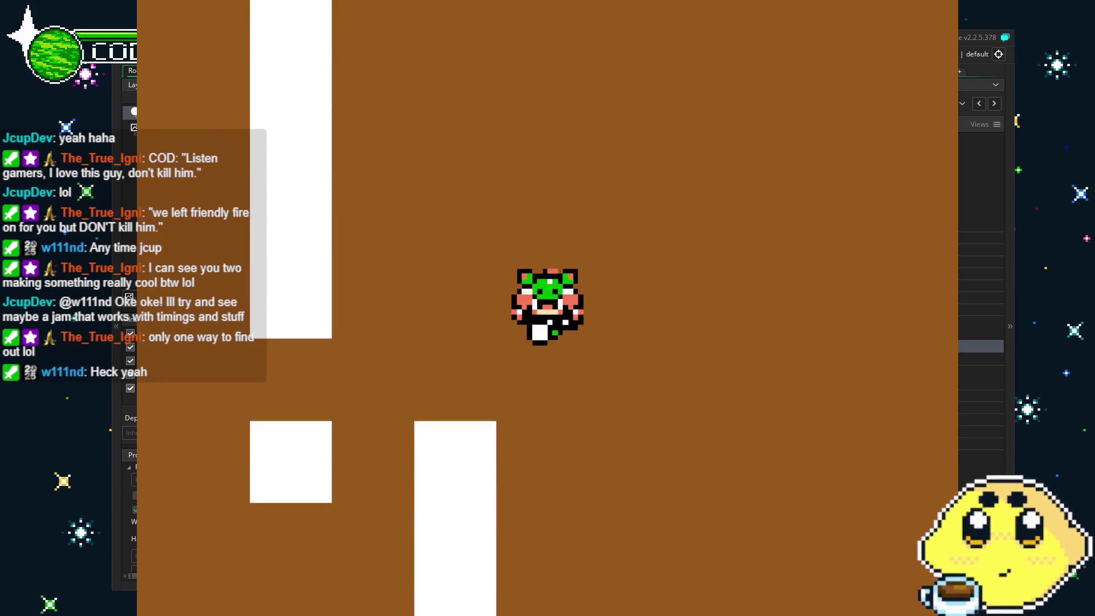
key("Right")
key("Left")
key("Down")
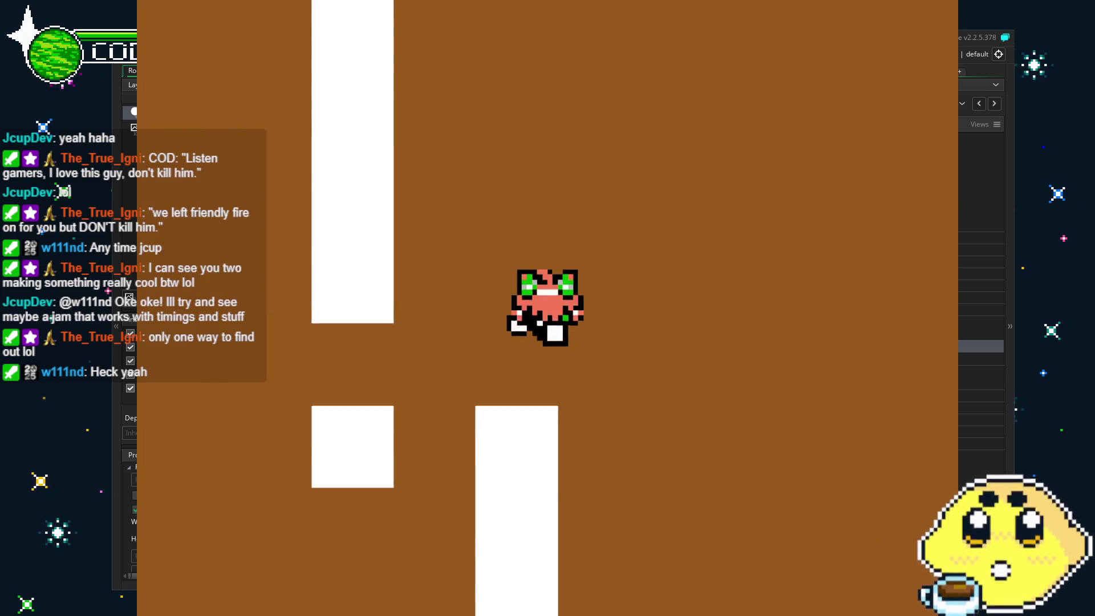
key("Up")
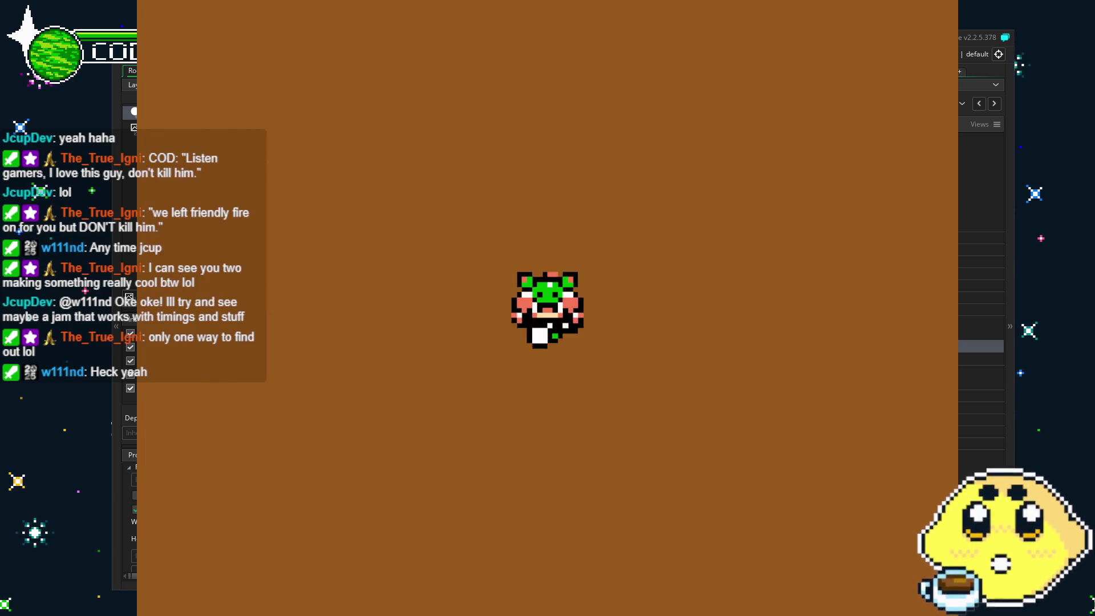
key("Down")
key("Right")
key("Down")
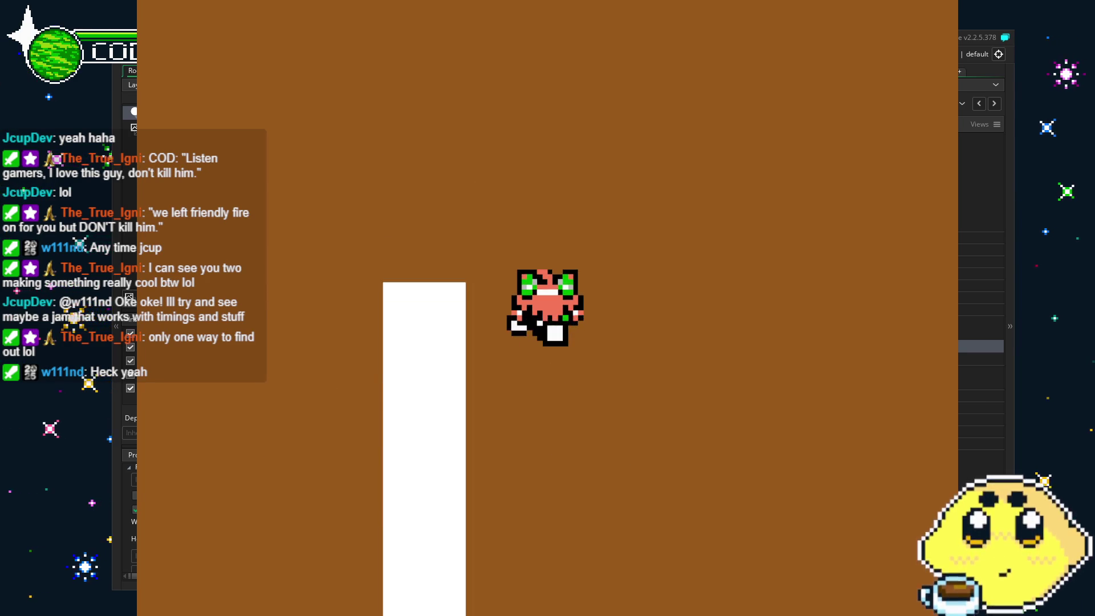
key("Right")
key("Up")
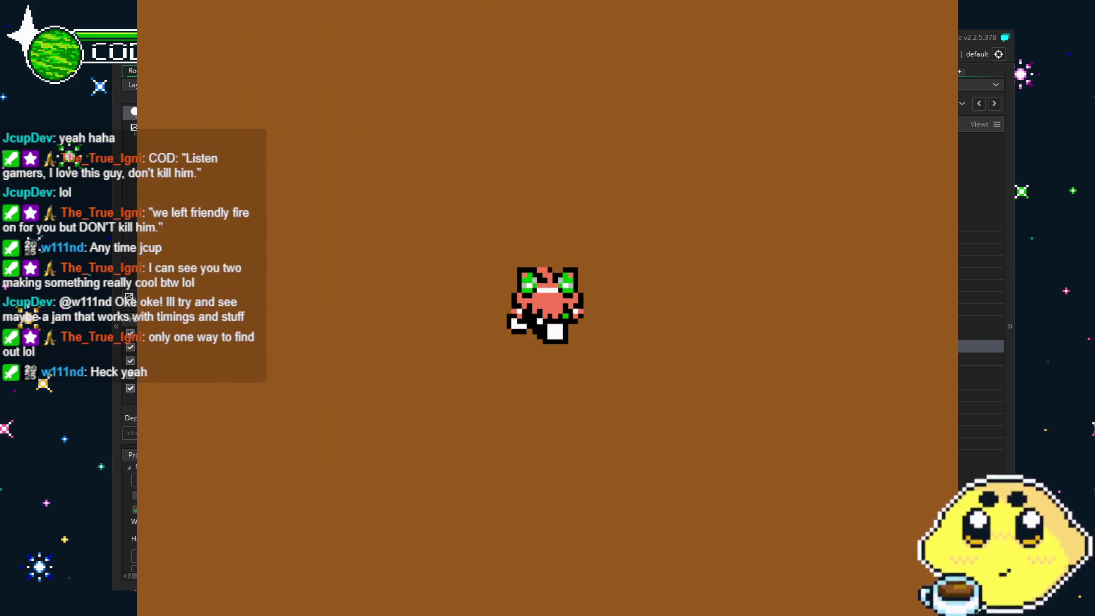
key("alt+F4")
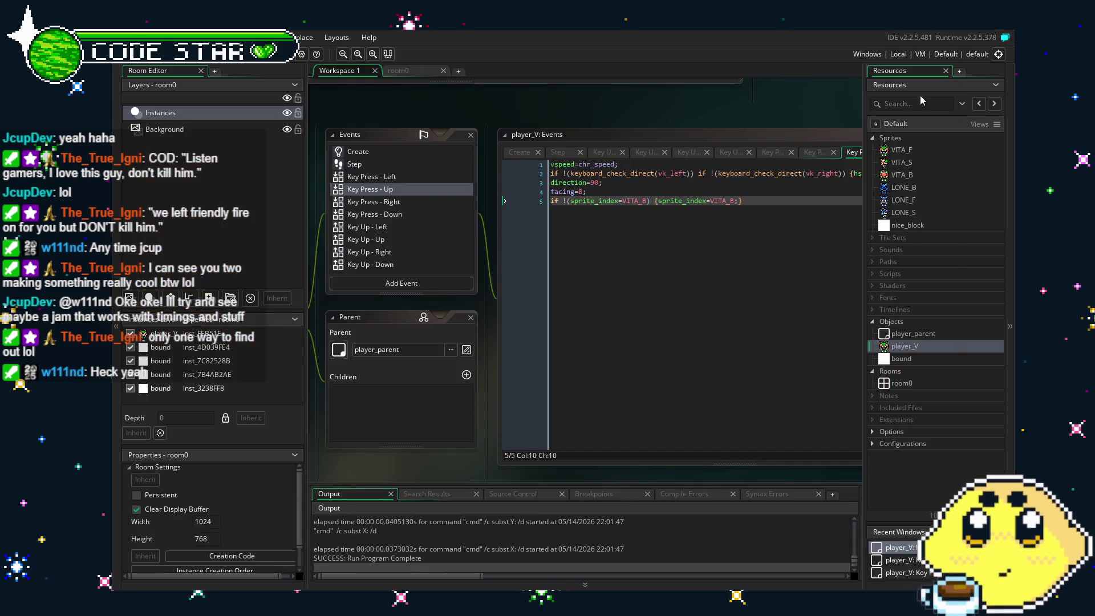
Delete the left/right key condition and trailing brace so line 2 reads hspeed=0;, then save
left_click_drag(597, 274, 583, 276)
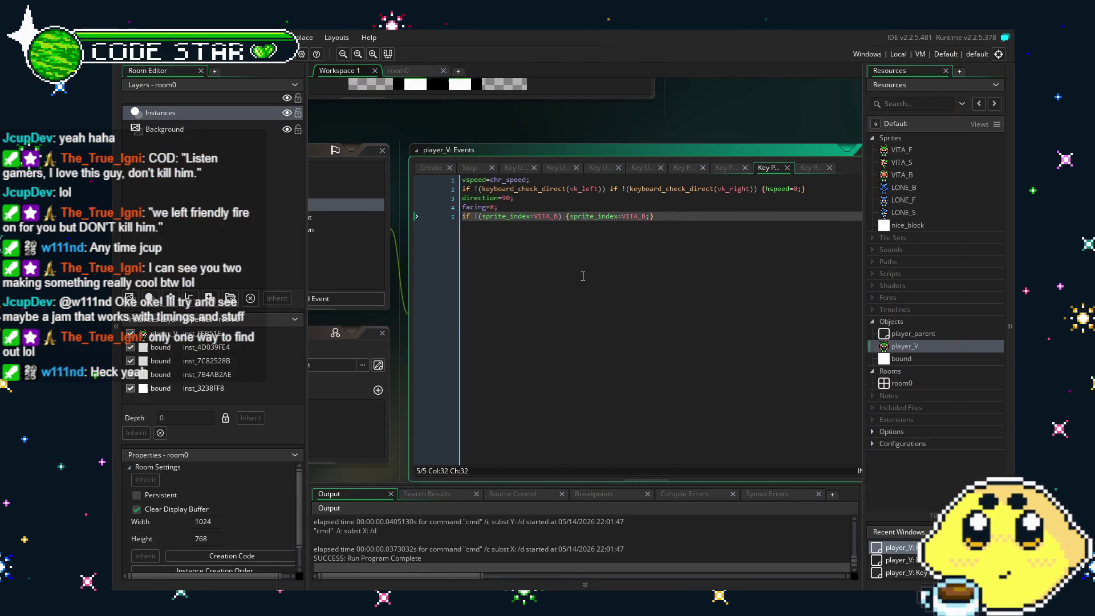
left_click_drag(583, 276, 602, 288)
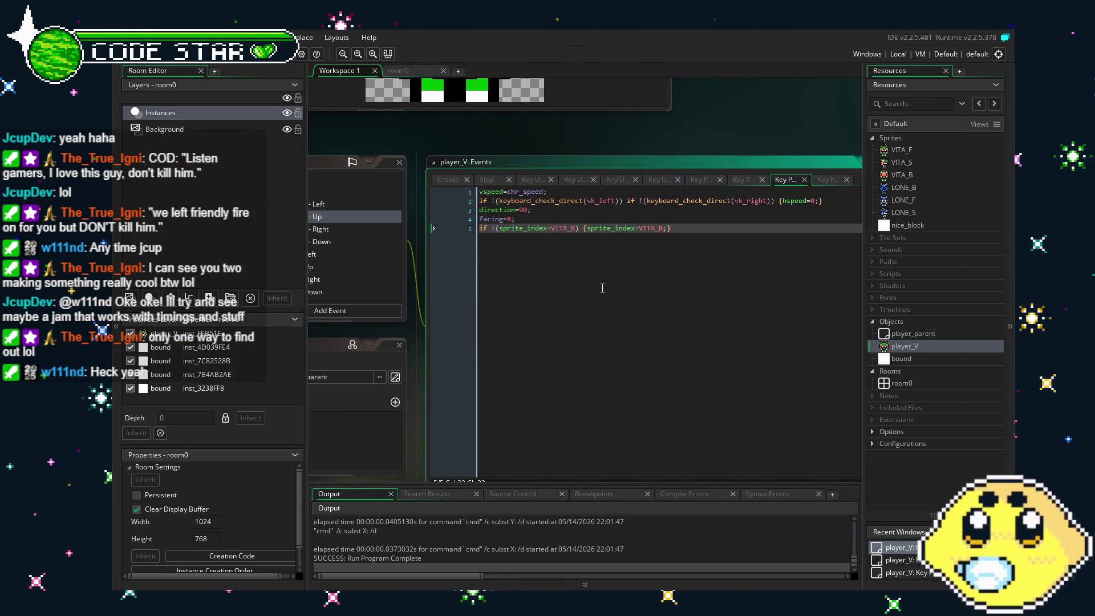
left_click_drag(782, 201, 463, 209)
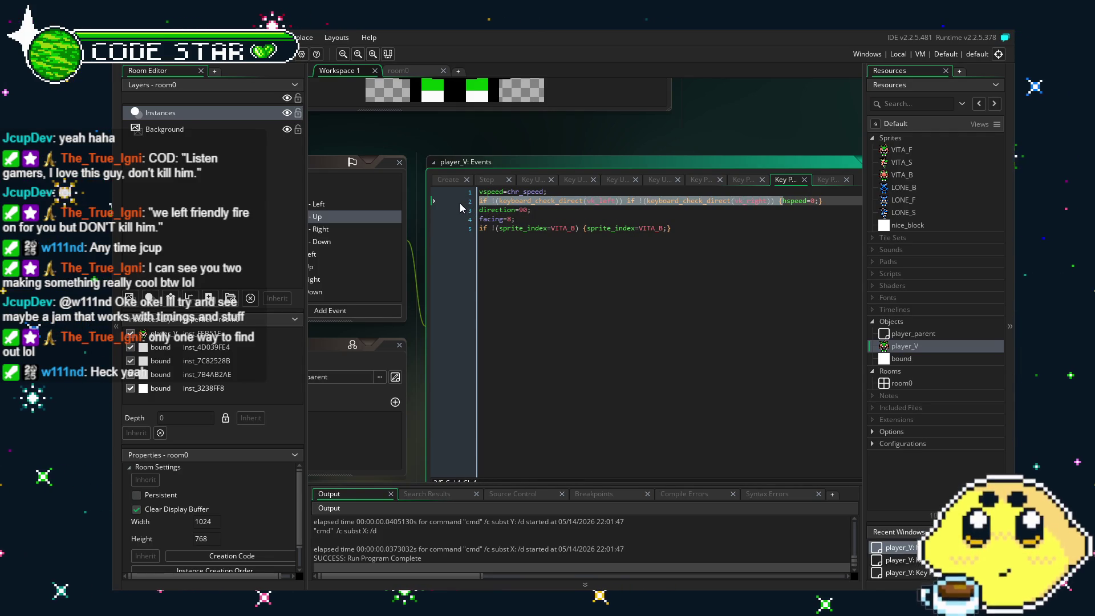
key("BackSpace")
key("End")
key("BackSpace")
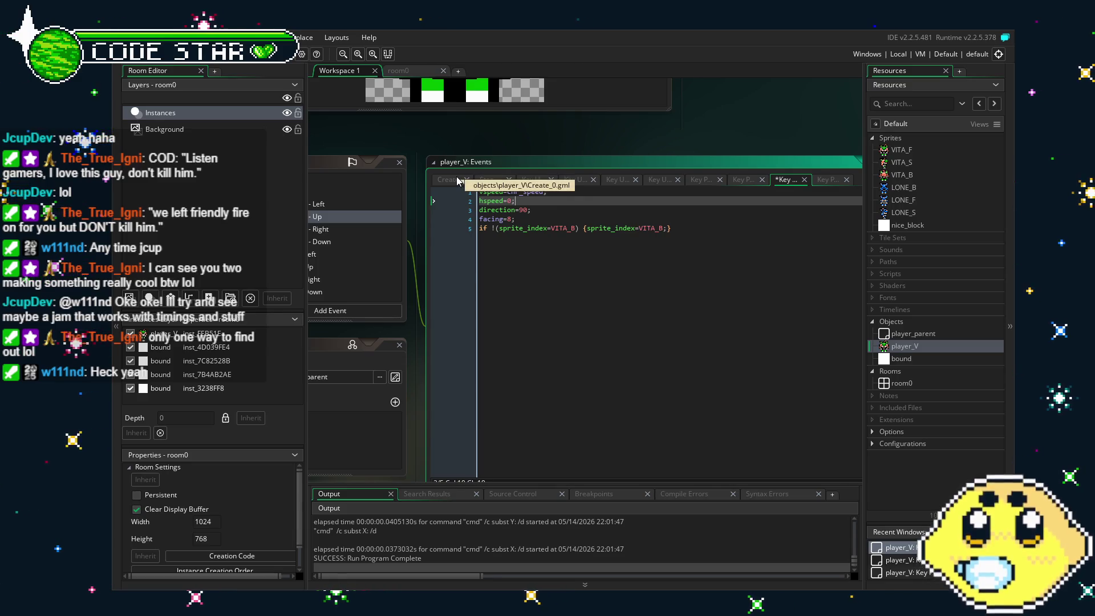
key("ctrl+s")
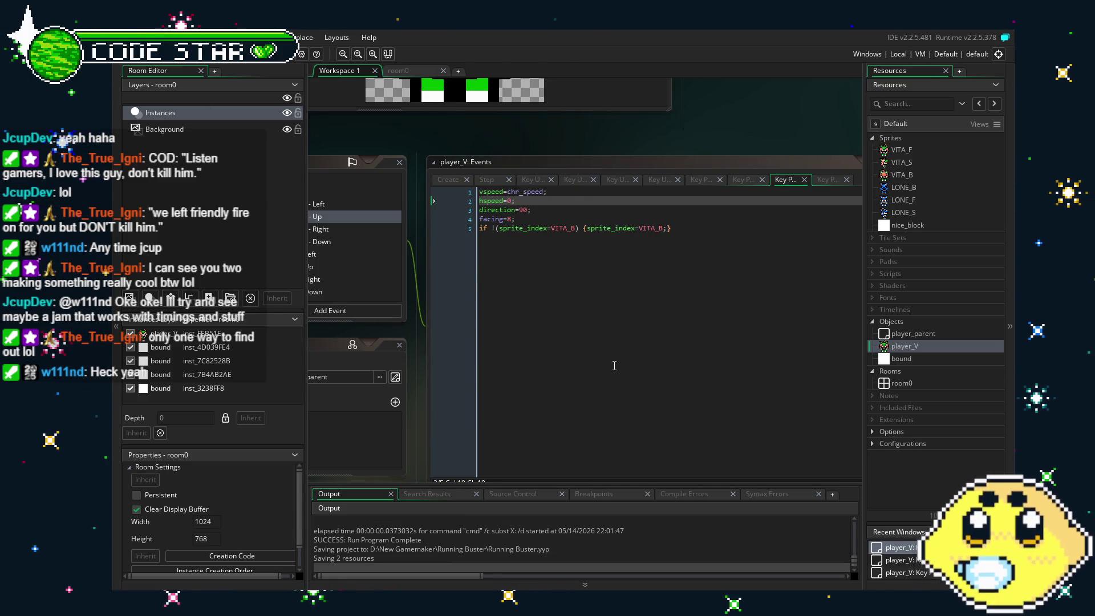
left_click(615, 228)
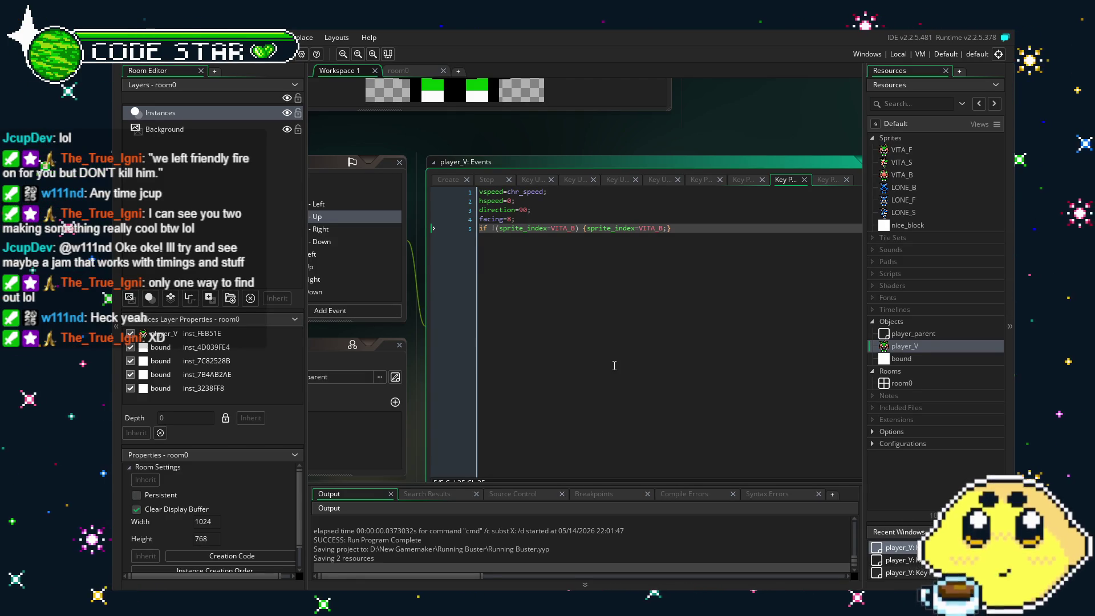
scroll(614, 365, "down", 1)
left_click_drag(614, 365, 601, 368)
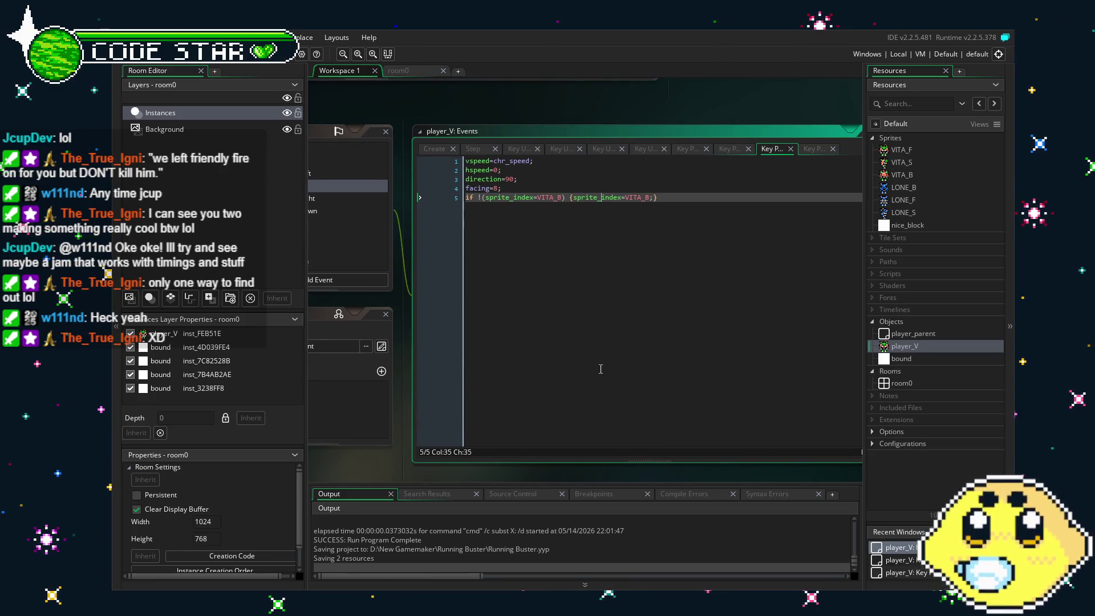
left_click_drag(600, 369, 629, 389)
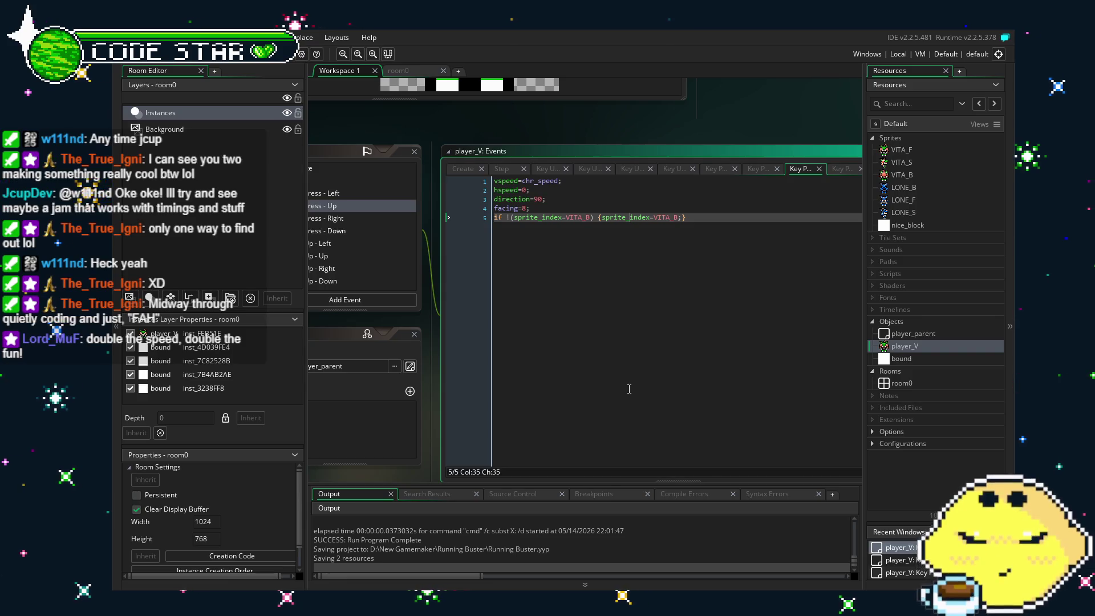
left_click(573, 326)
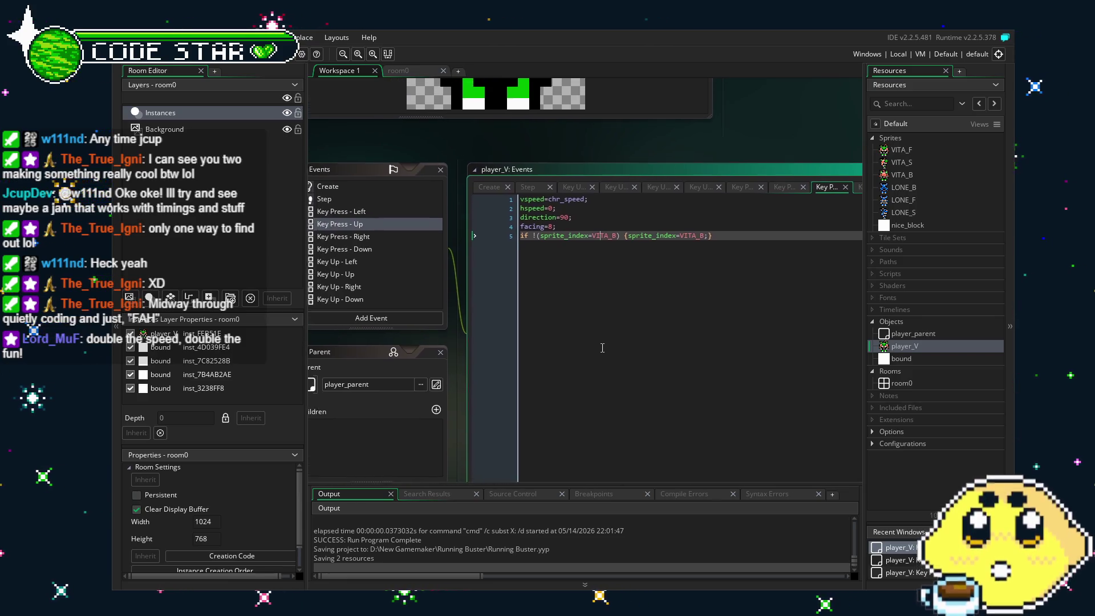
left_click(536, 214)
type("if !(keyboard_check_direct(vk_left)) ")
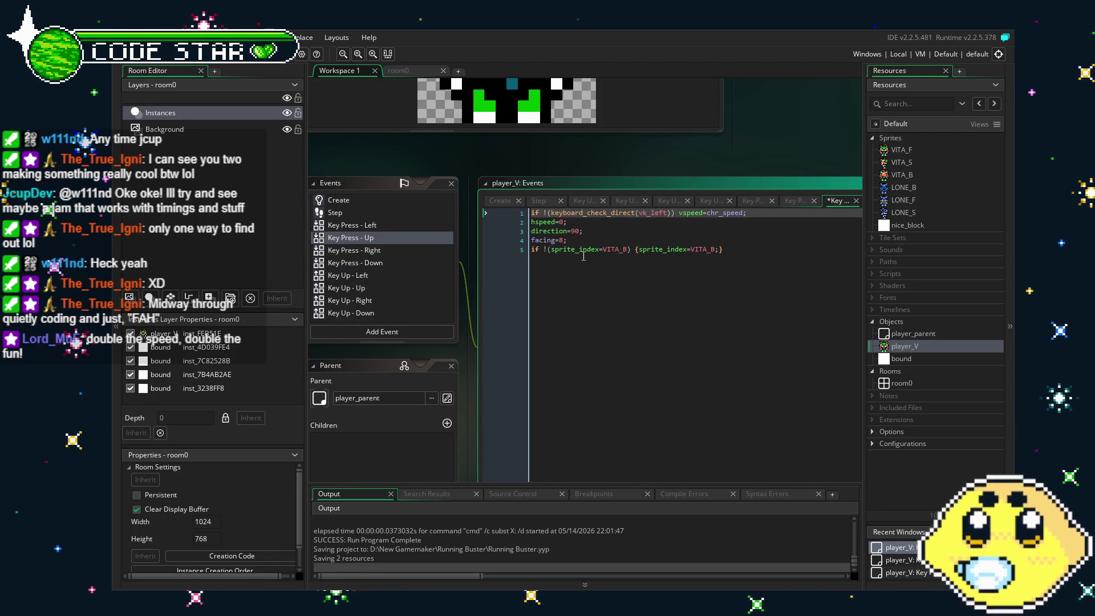
type("if !(keyboard_check_direct(vk_left))")
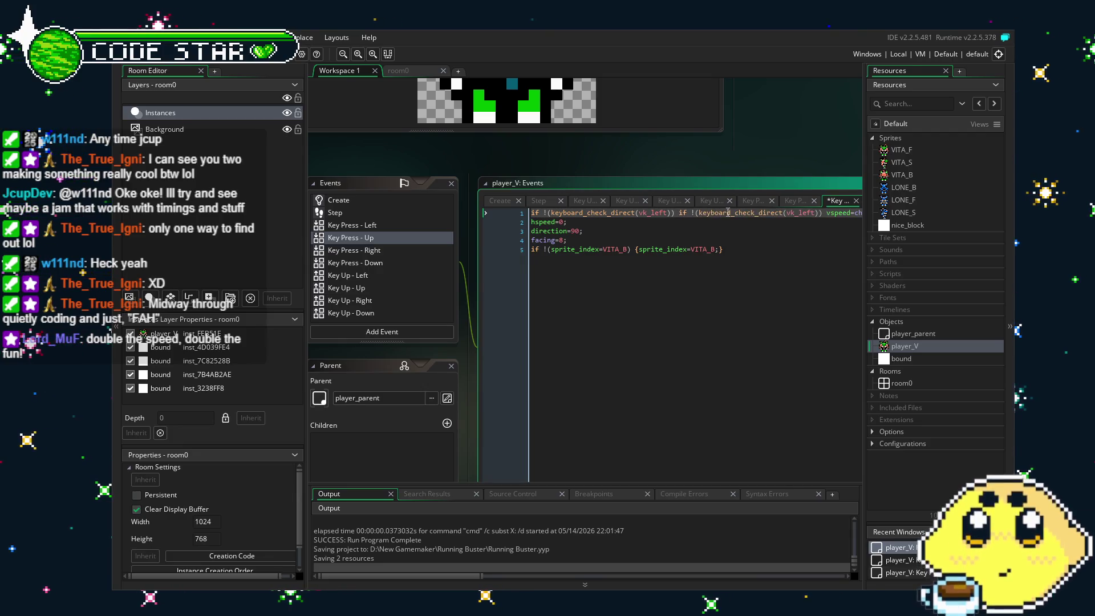
left_click(816, 213)
key("BackSpace")
key("BackSpace")
key("BackSpace")
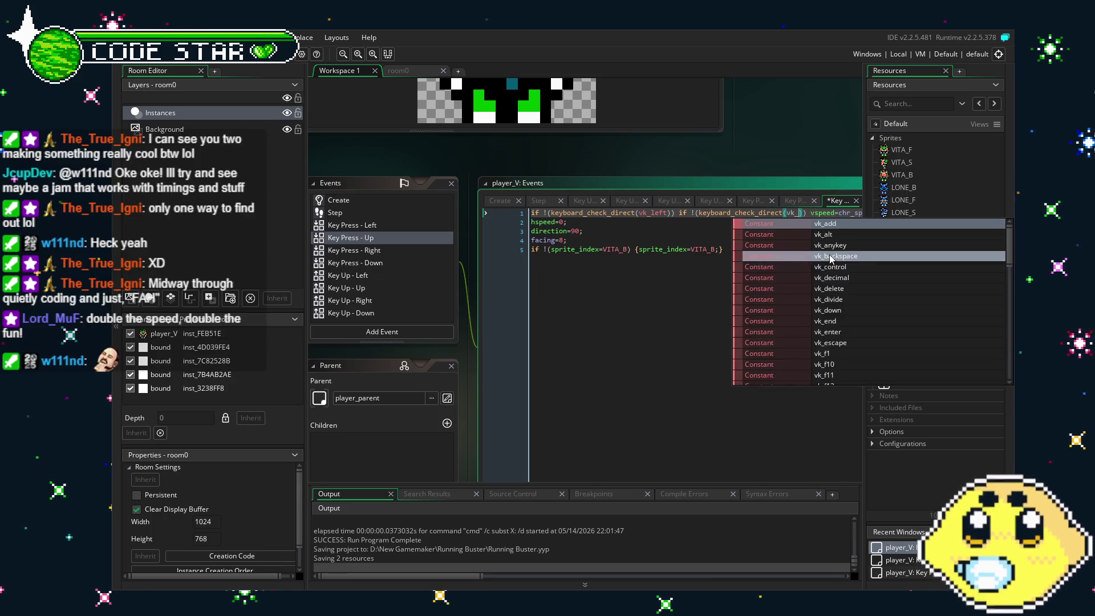
type("right")
left_click(830, 254)
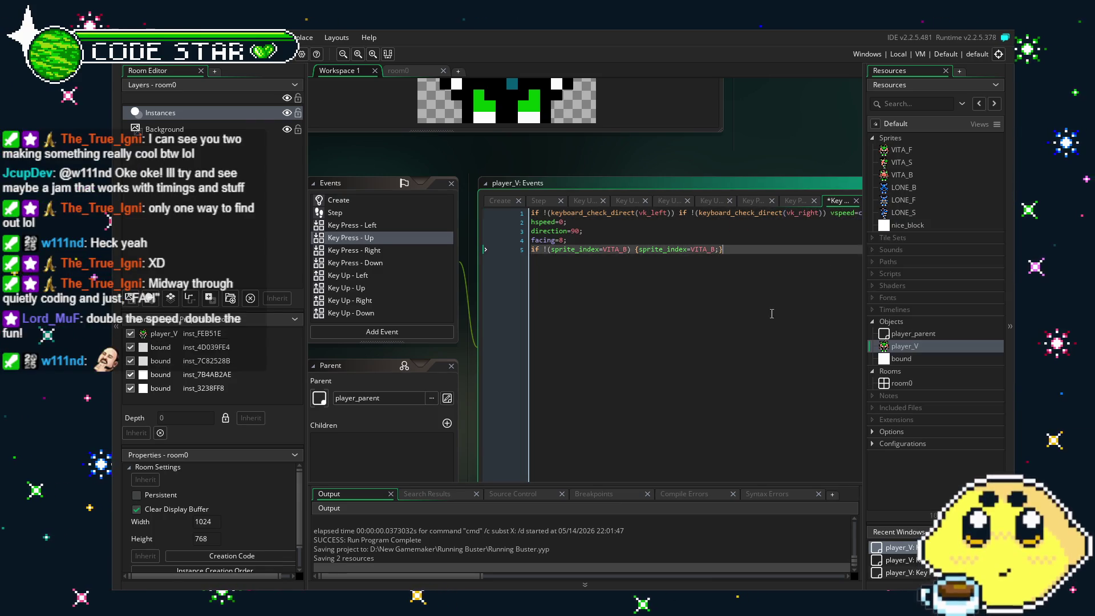
key("ctrl+Home")
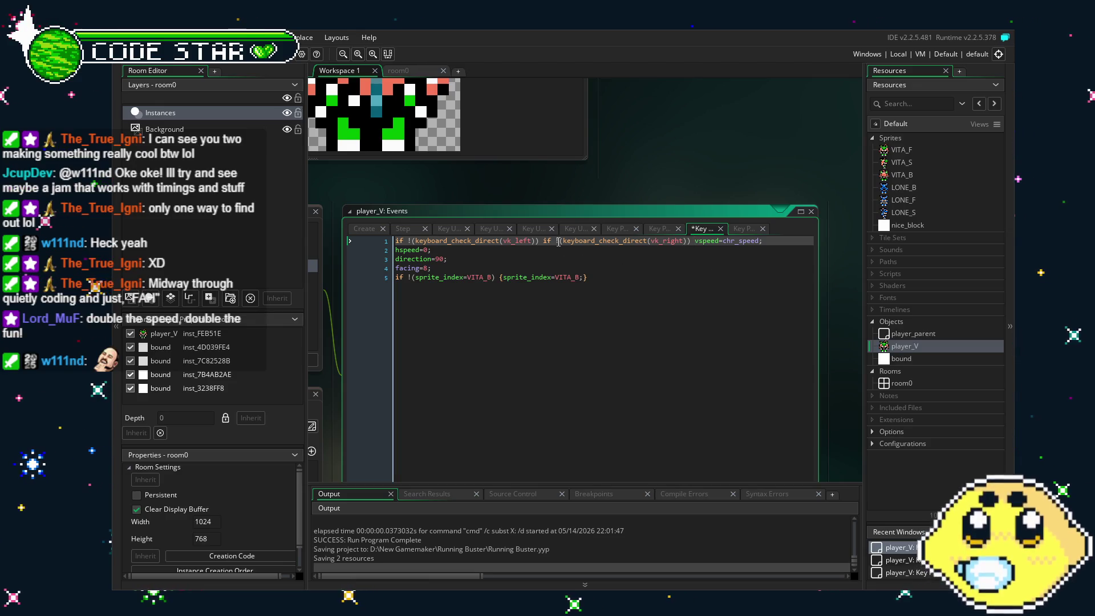
key("ctrl+z")
key("ctrl+z")
key("ctrl+z")
key("ctrl+z")
key("ctrl+z")
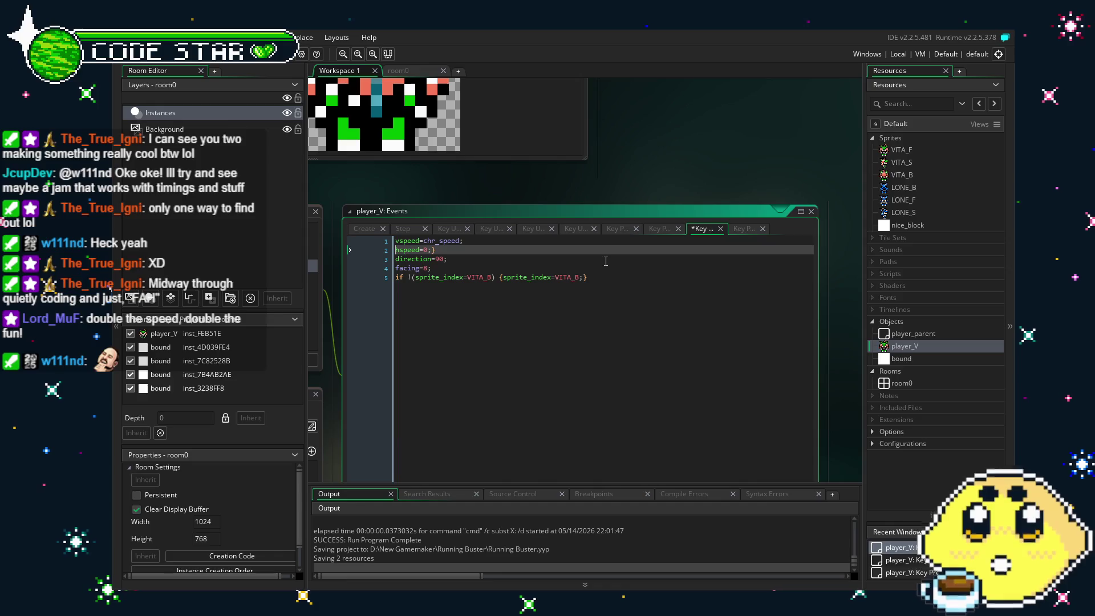
key("Down")
key("Down")
key("Down")
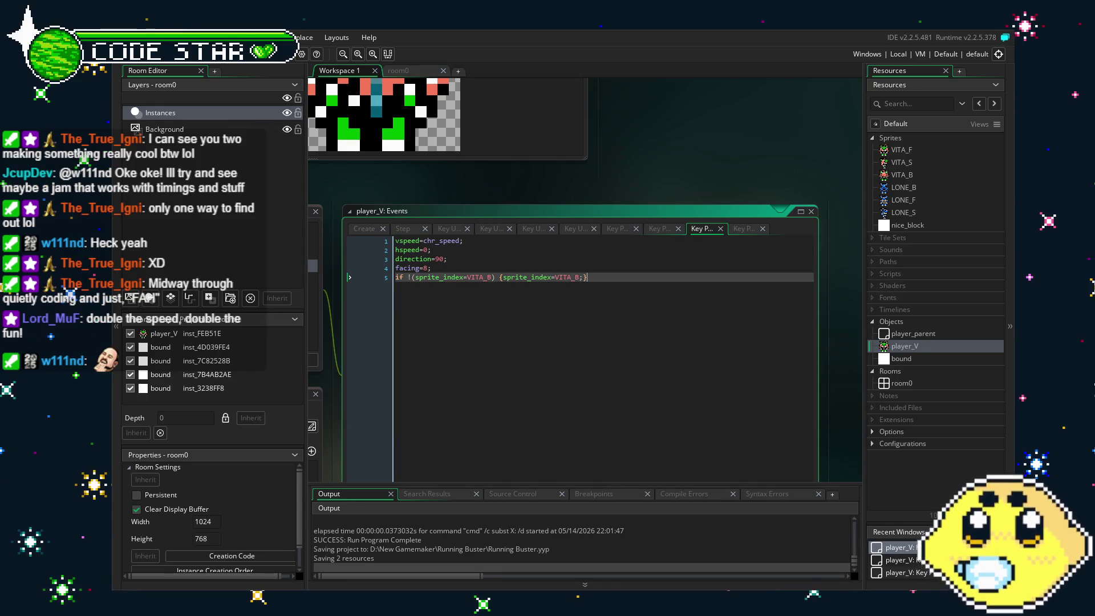
key("ctrl+s")
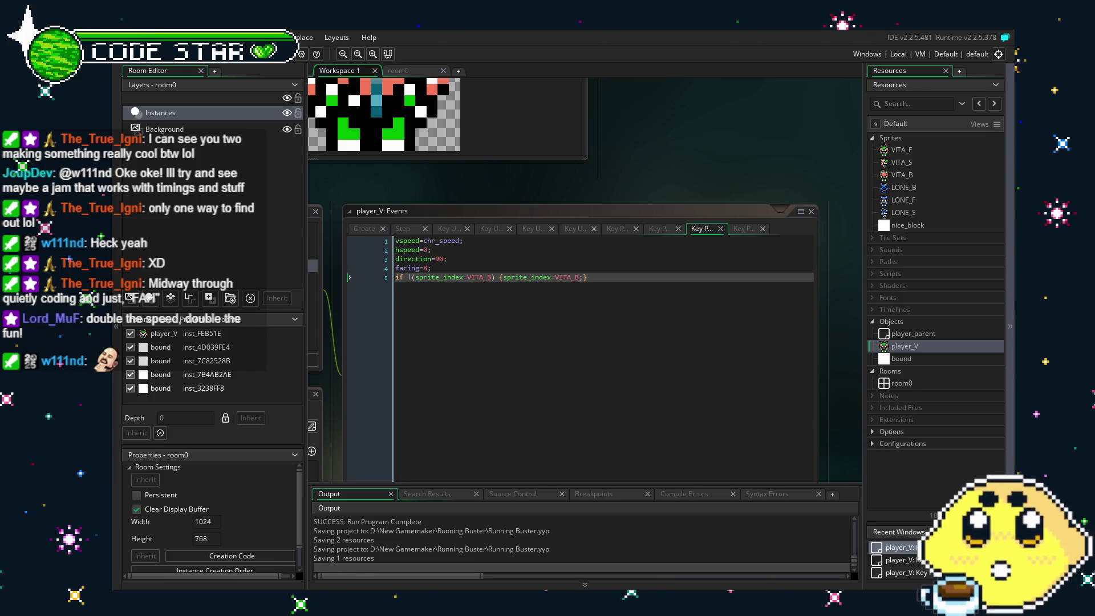
left_click(533, 362)
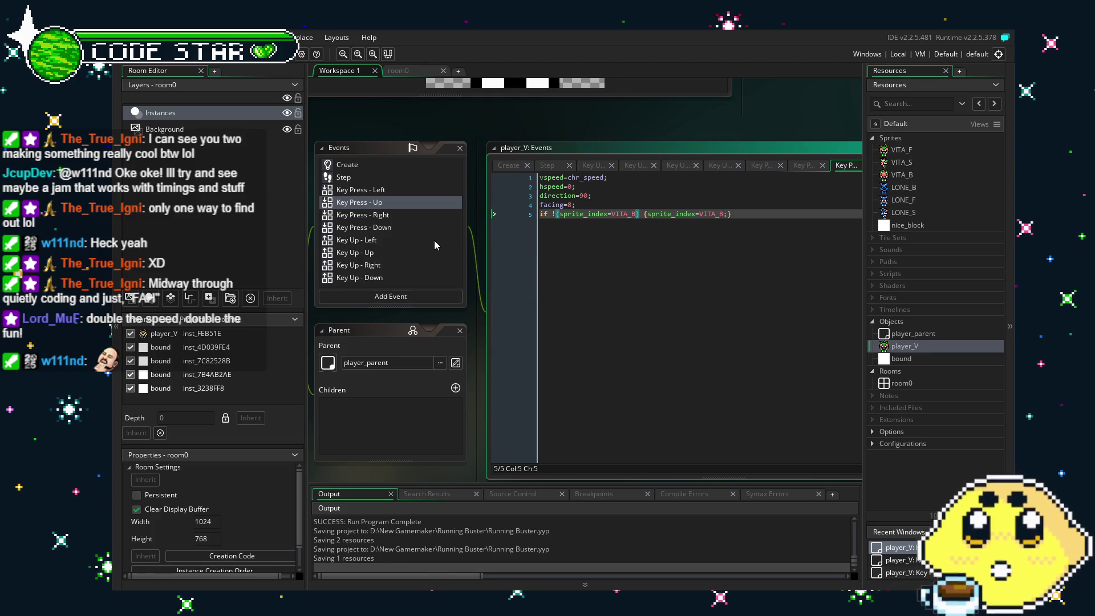
left_click_drag(434, 242, 499, 255)
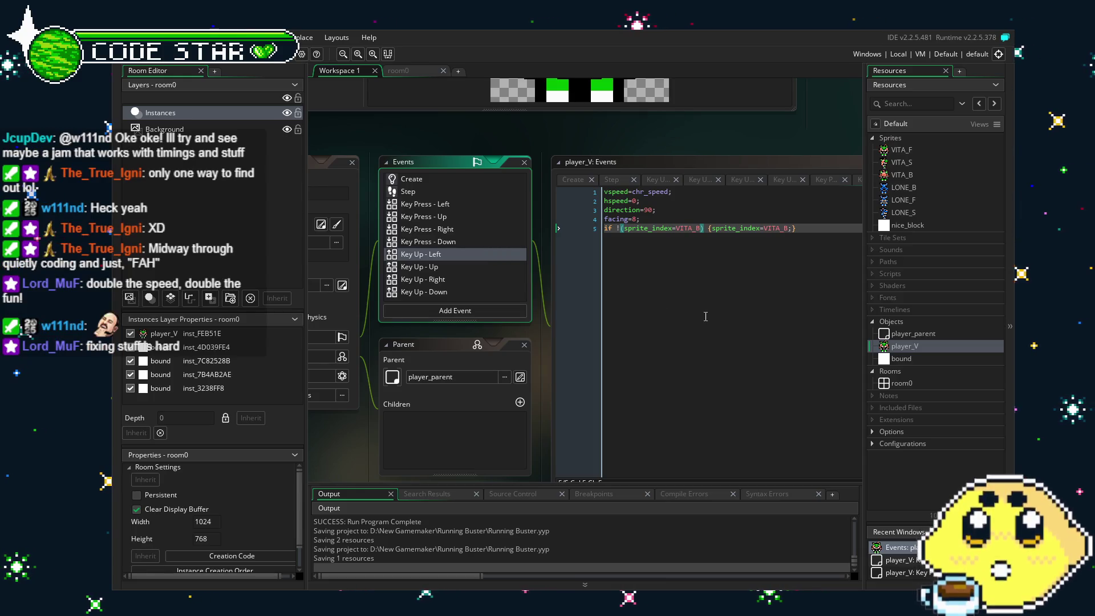
left_click(686, 318)
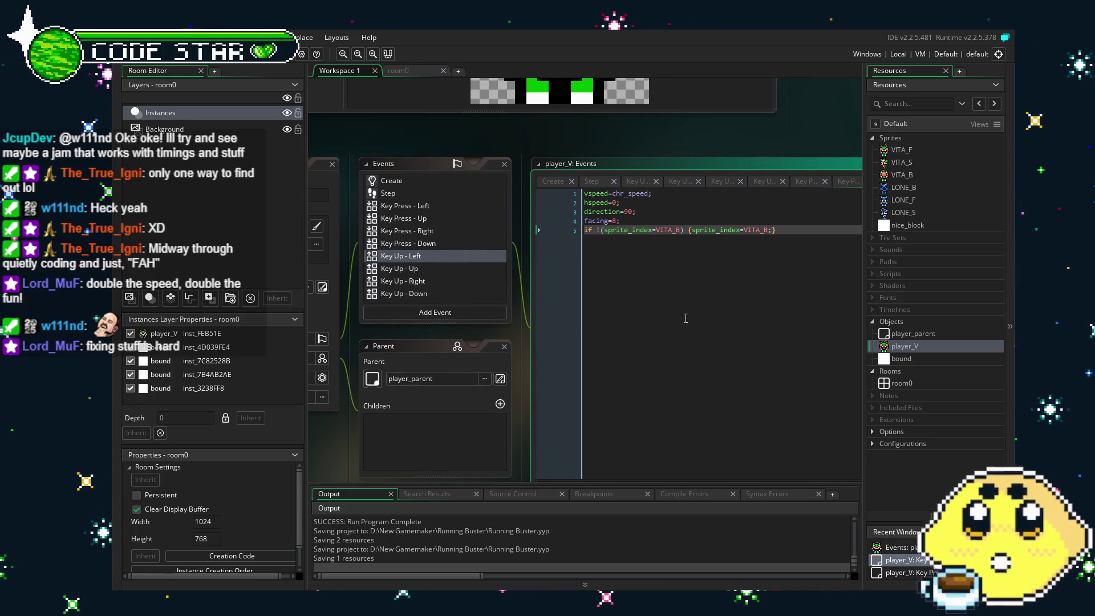
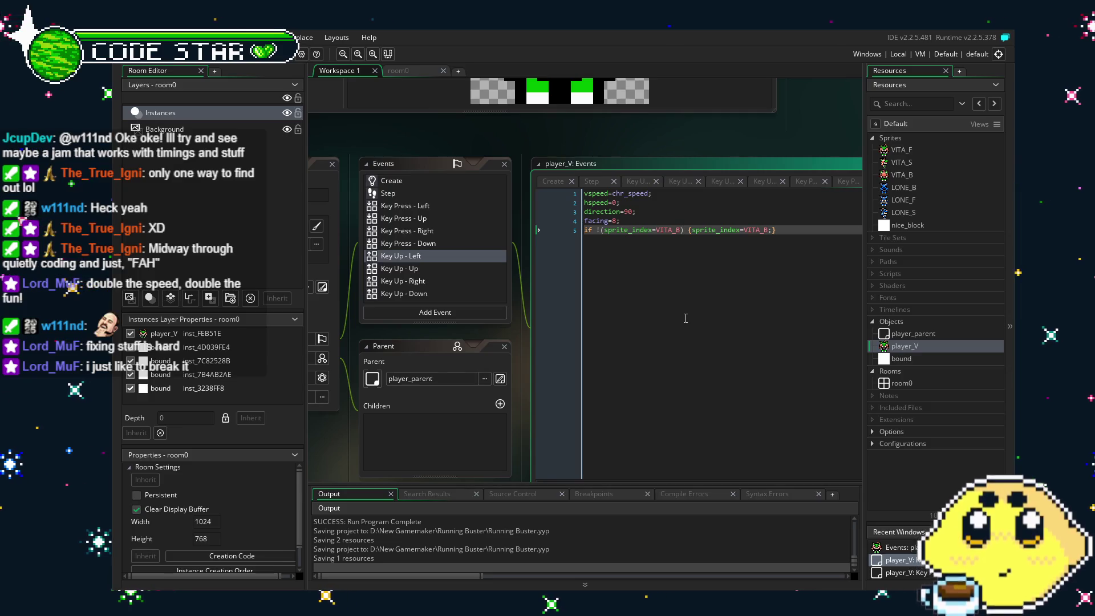
Review the Step and Key Press events, set Key Press - Left to direction 180, facing 4, and run the game
left_click(437, 194)
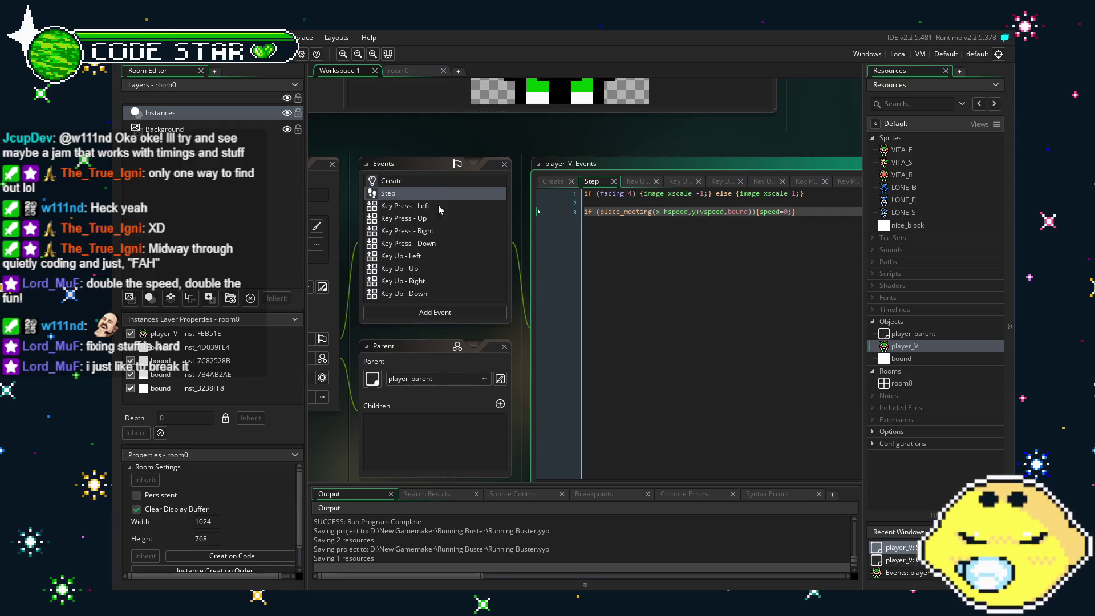
left_click(429, 243)
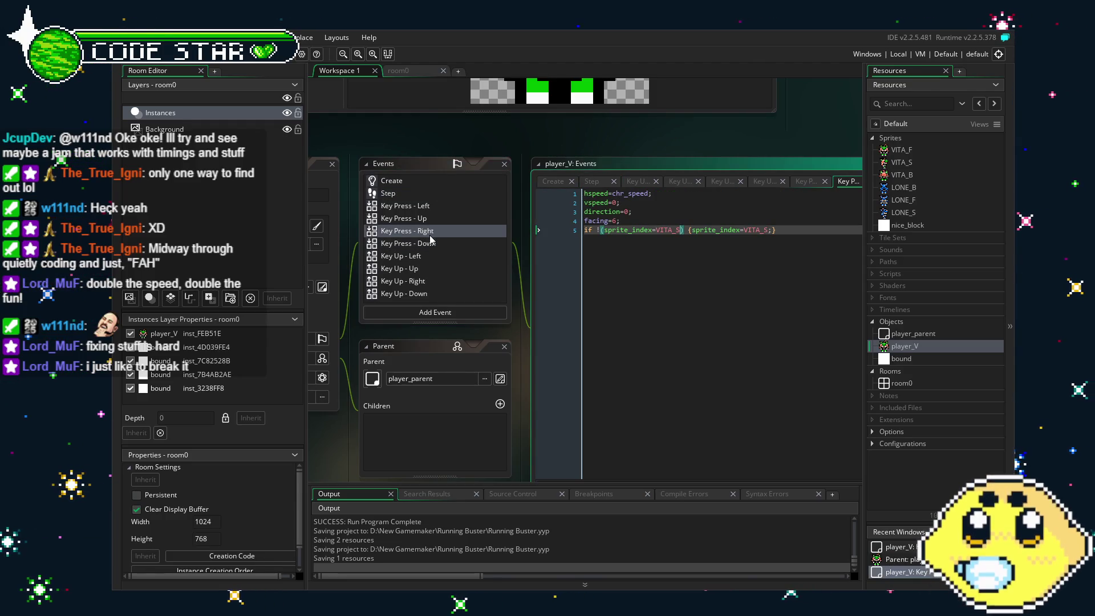
left_click(422, 207)
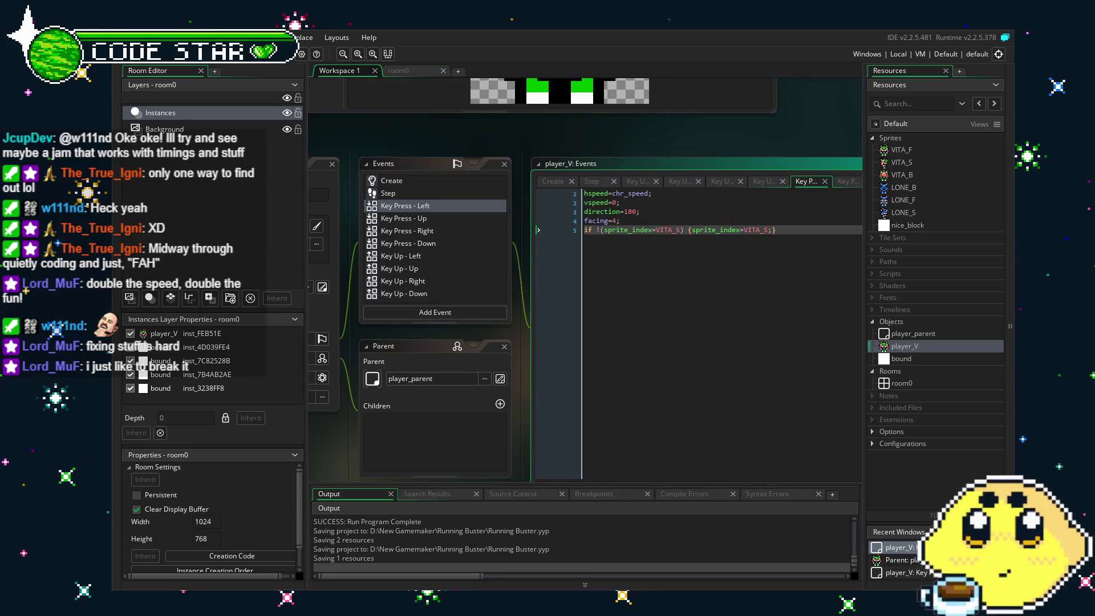
key("F5")
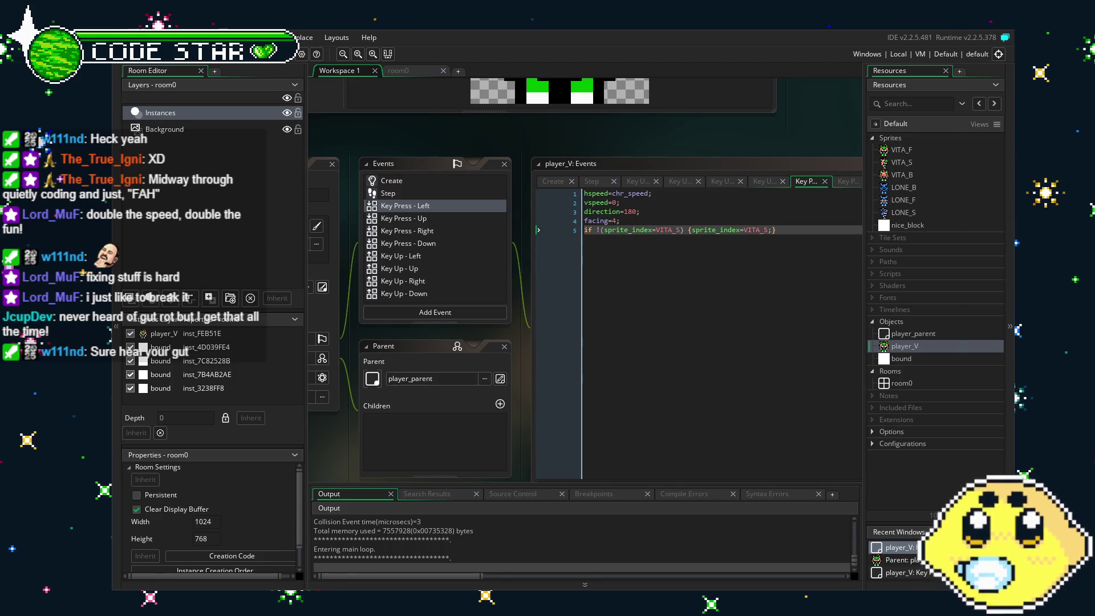
Walk the player up, down and right through the brown room
key("Up")
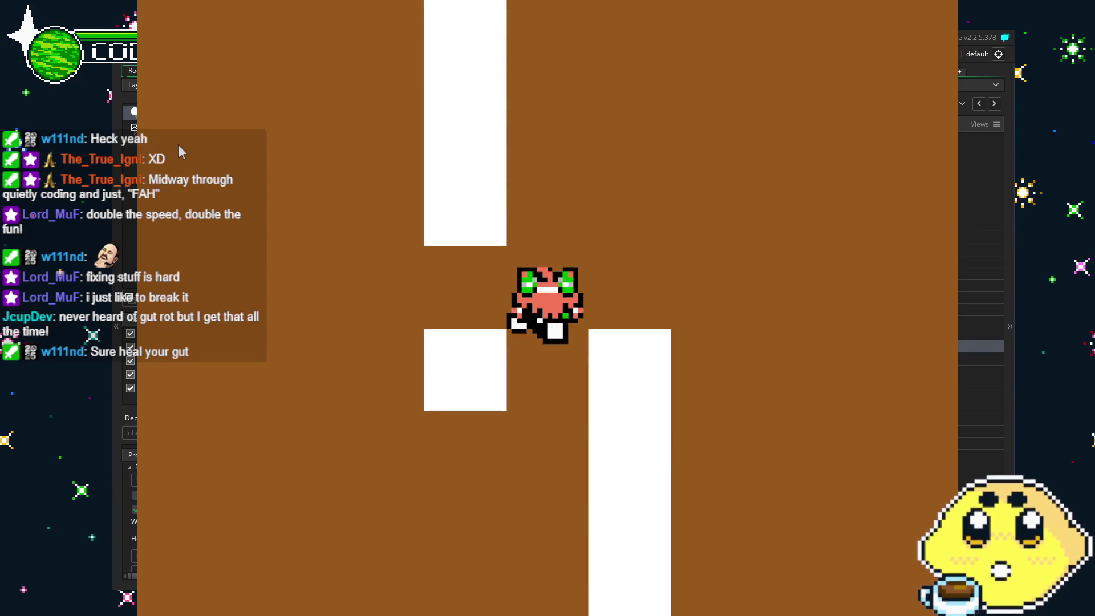
key("Down")
key("Down")
key("Right")
key("Down")
key("Up")
key("Right")
key("Down")
key("Up")
key("Down")
Steer the player in all four directions past the white blocks, then close the game
key("Left")
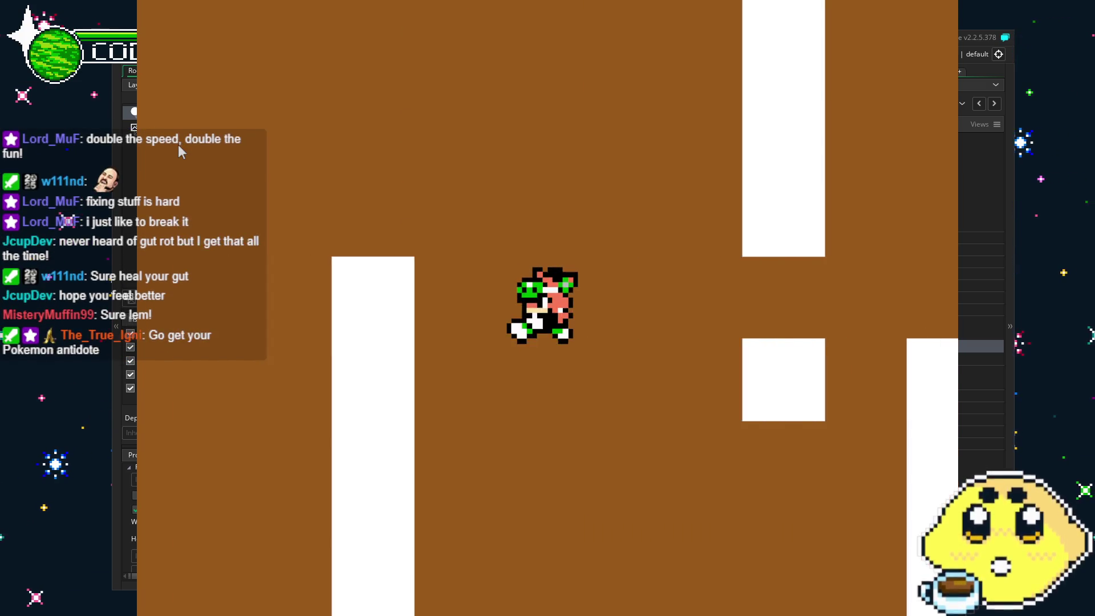
key("Down")
key("Right")
key("Up")
key("Up")
key("Right")
key("Down")
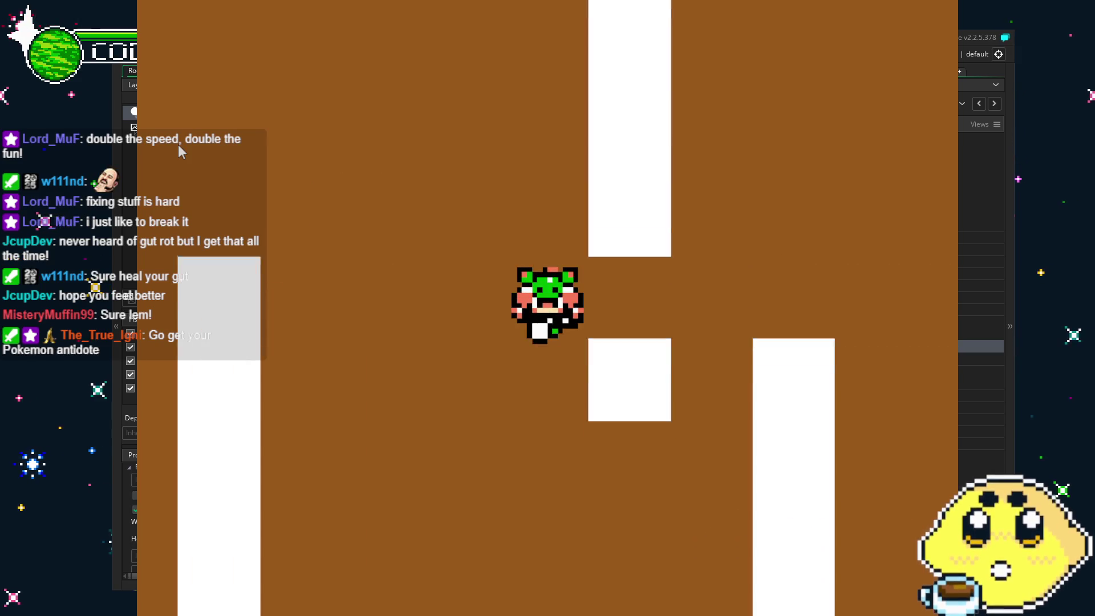
key("Up")
key("Down")
key("Down")
key("Left")
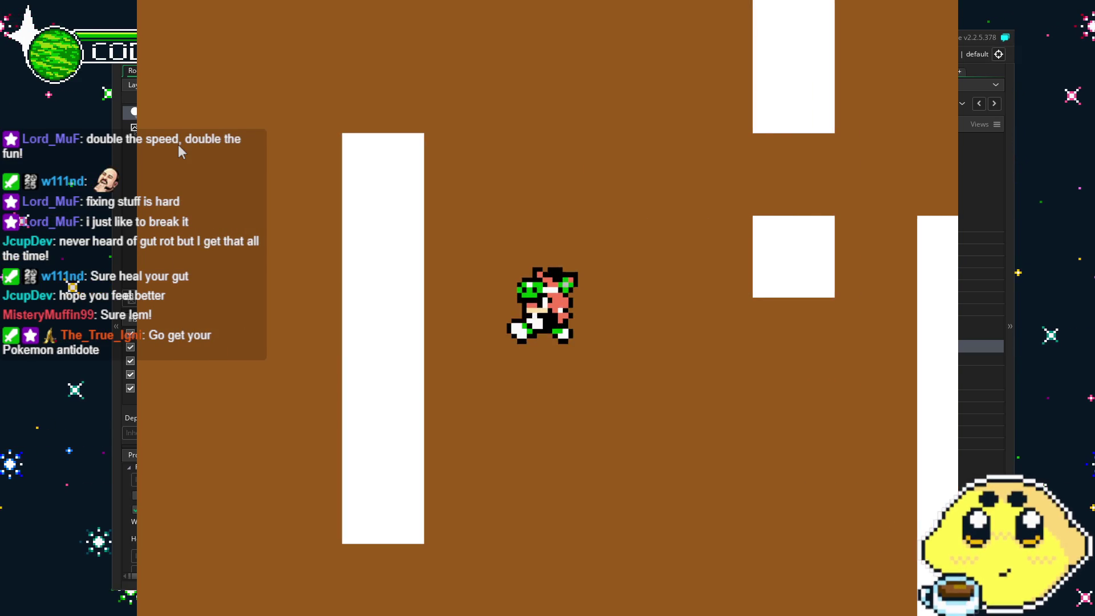
key("Escape")
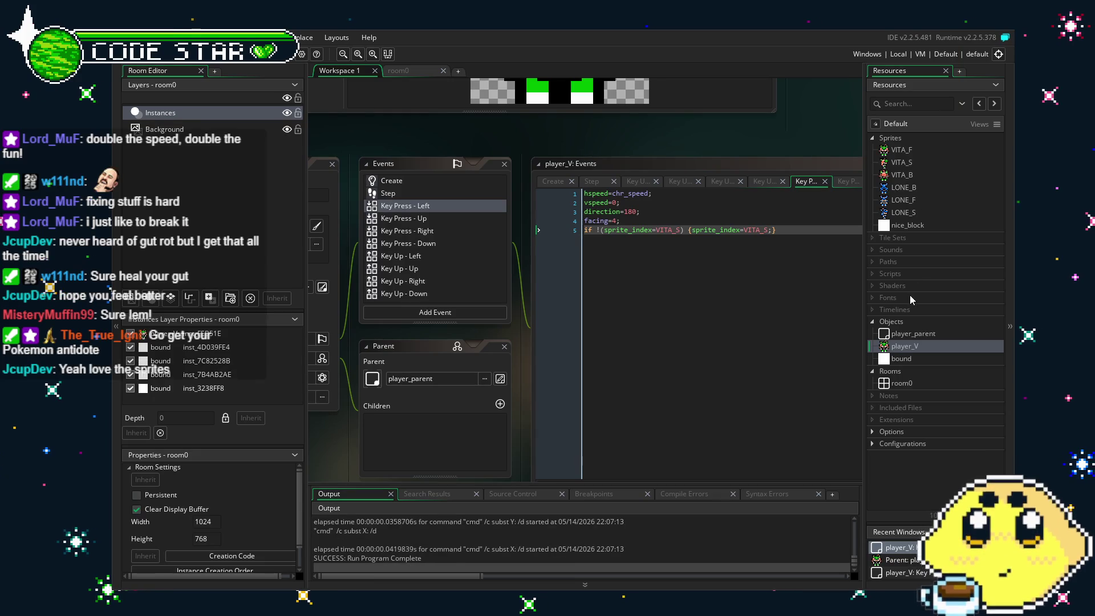
Check player_V's collision mask, set the nice_block origin to Middle Centre (8, 8), and run the game
double_click(915, 346)
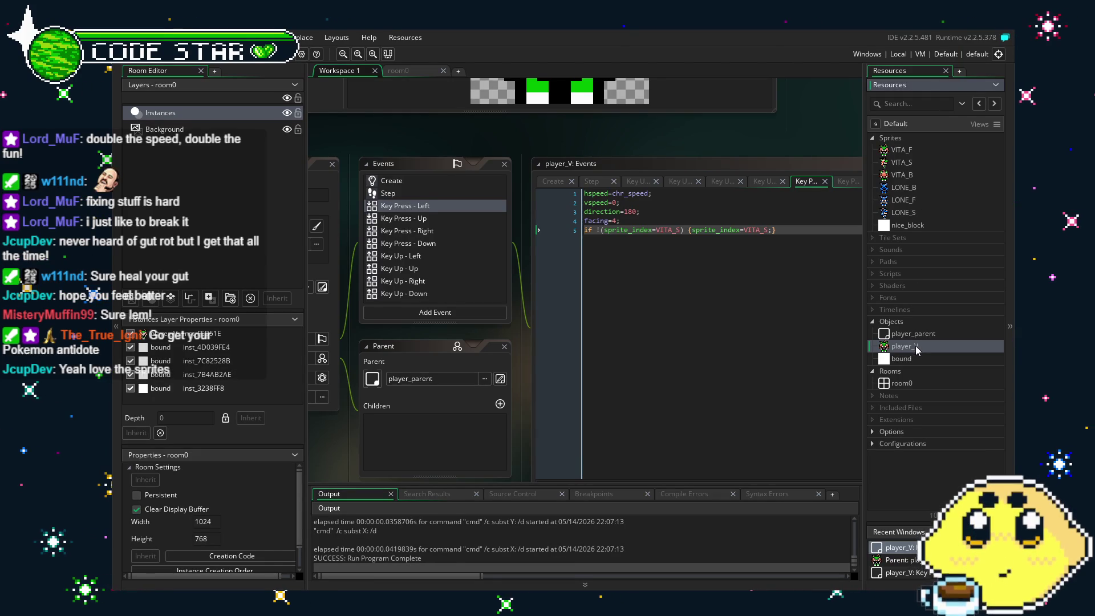
left_click(395, 233)
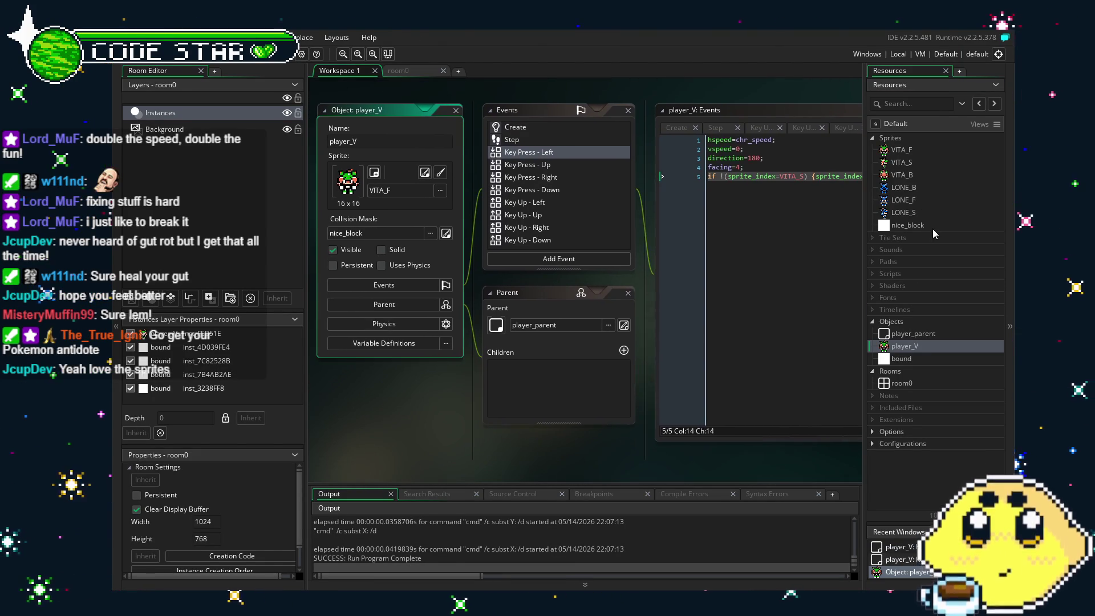
double_click(904, 225)
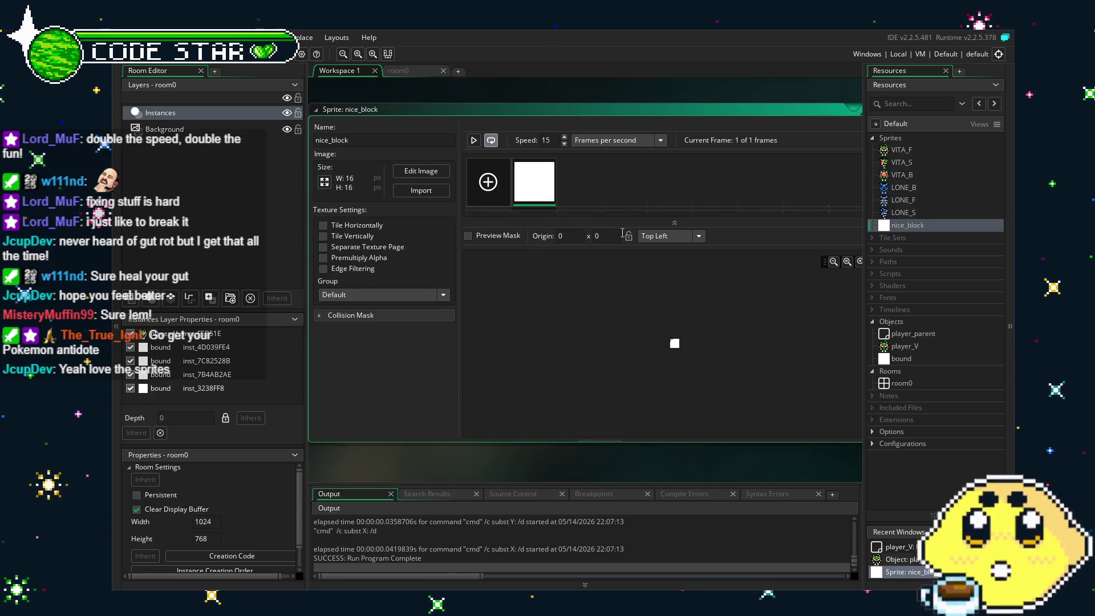
left_click(685, 235)
left_click(691, 296)
key("F5")
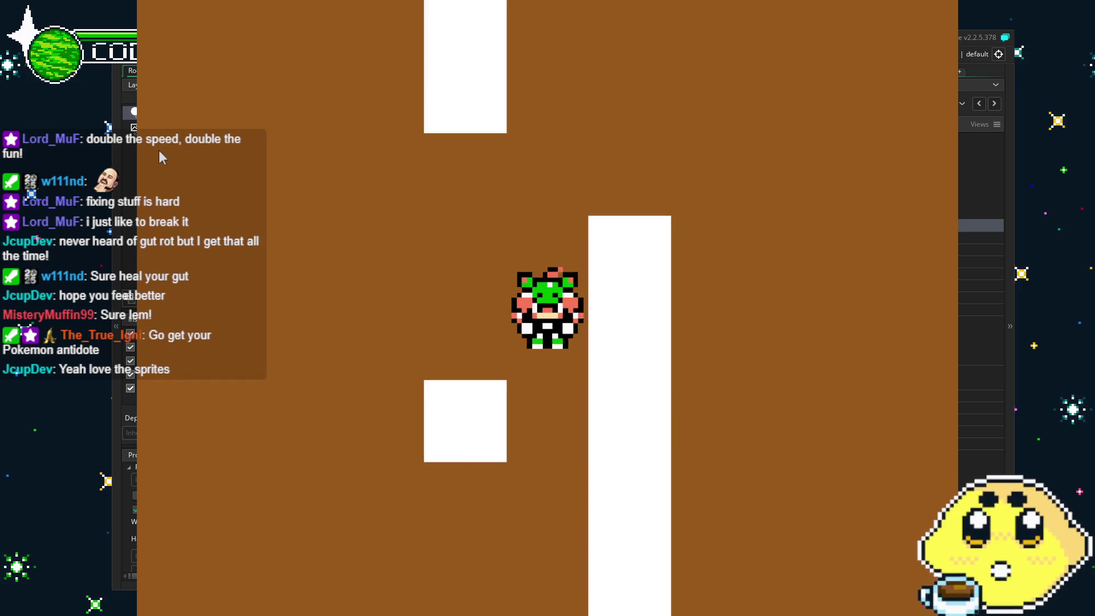
Walk the player upward in the test run, then close the game
key("Up")
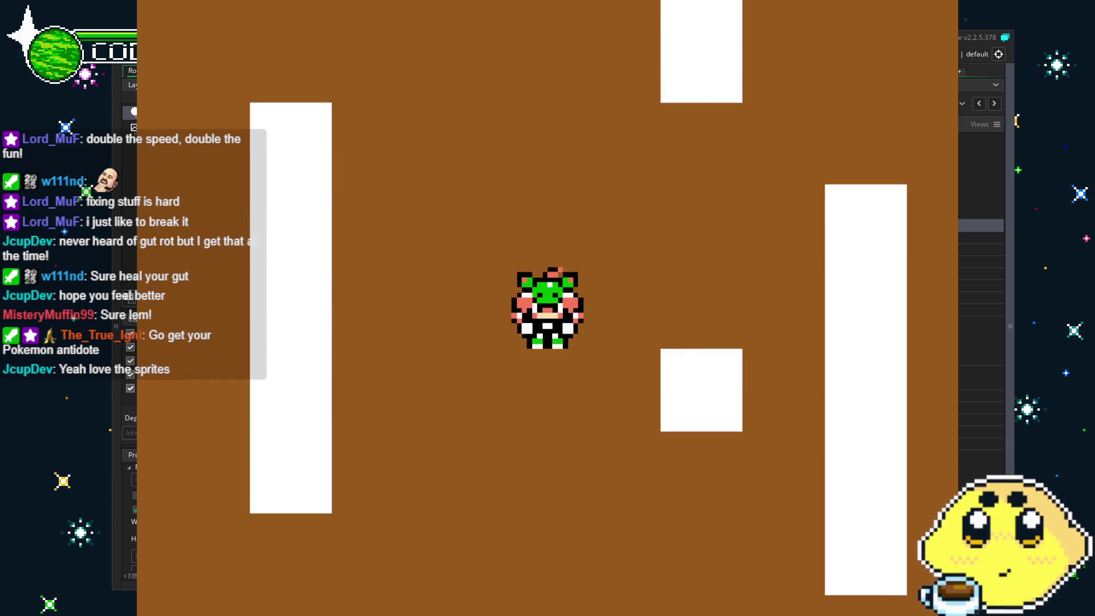
key("Escape")
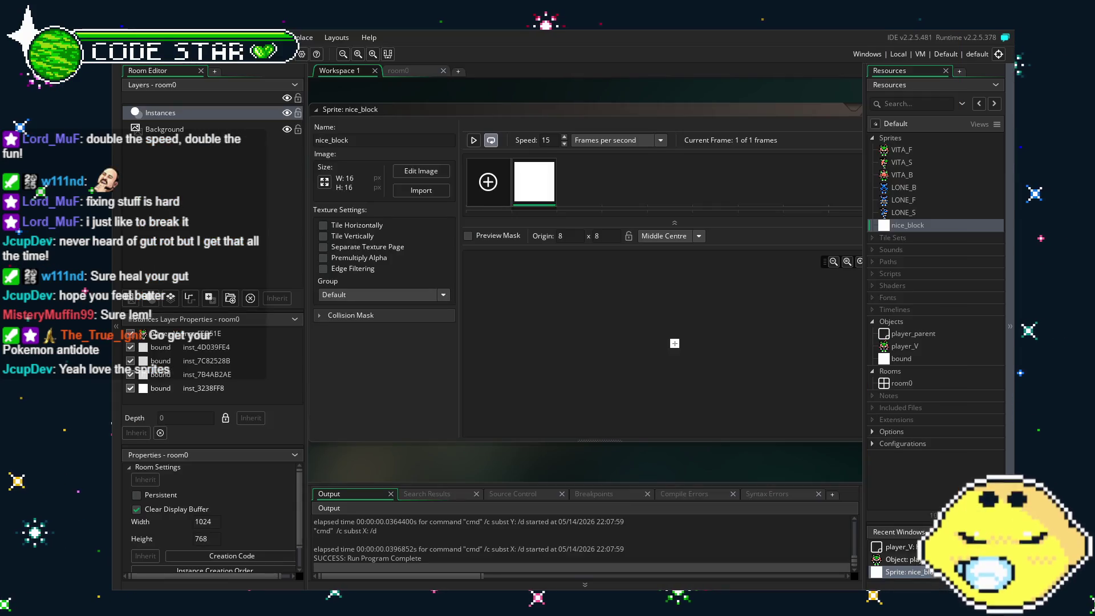